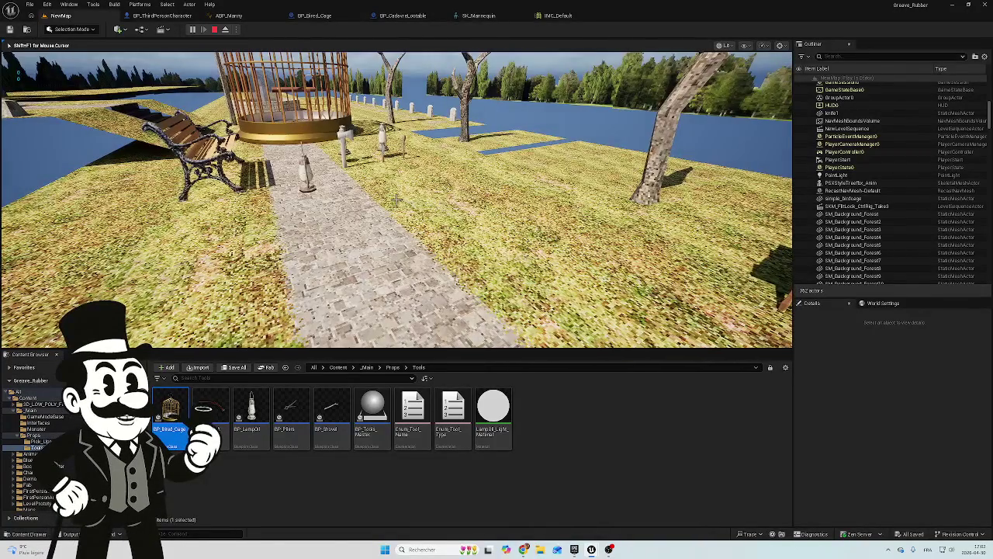
Stop the playtest and bring up the BP_Bired_Cage blueprint, showing its own class defaults
{"action": "key", "text": "Escape"}
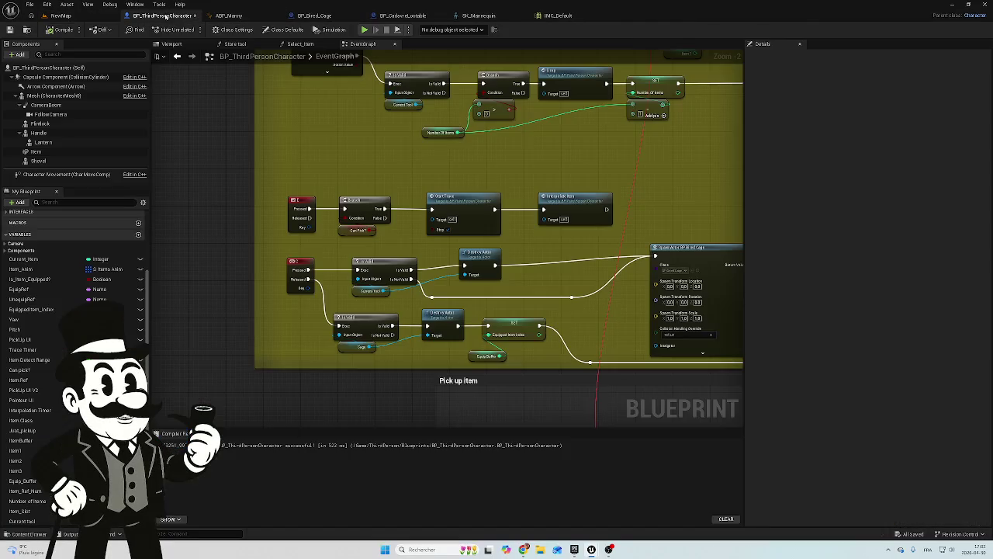
{"action": "left_click", "coordinate": [403, 15]}
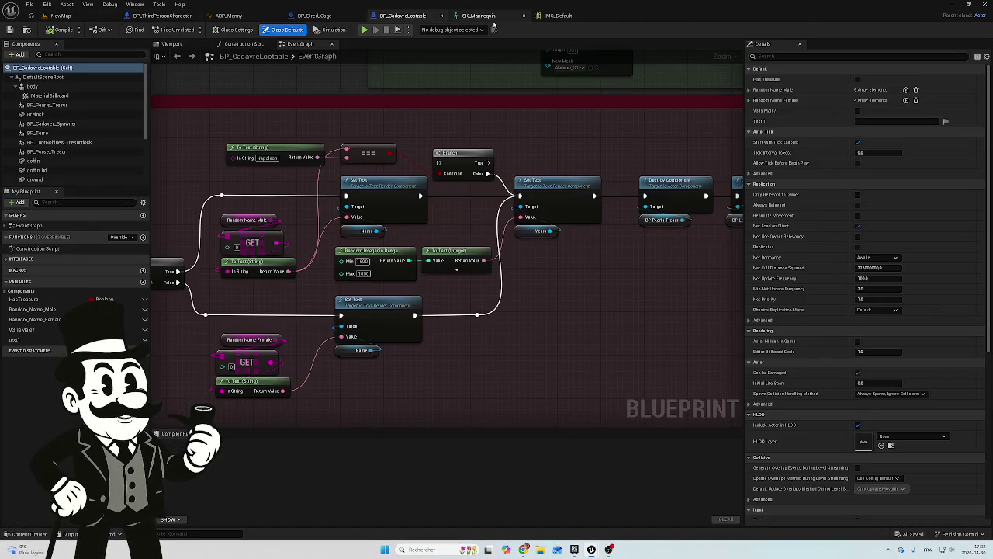
{"action": "left_click", "coordinate": [315, 16]}
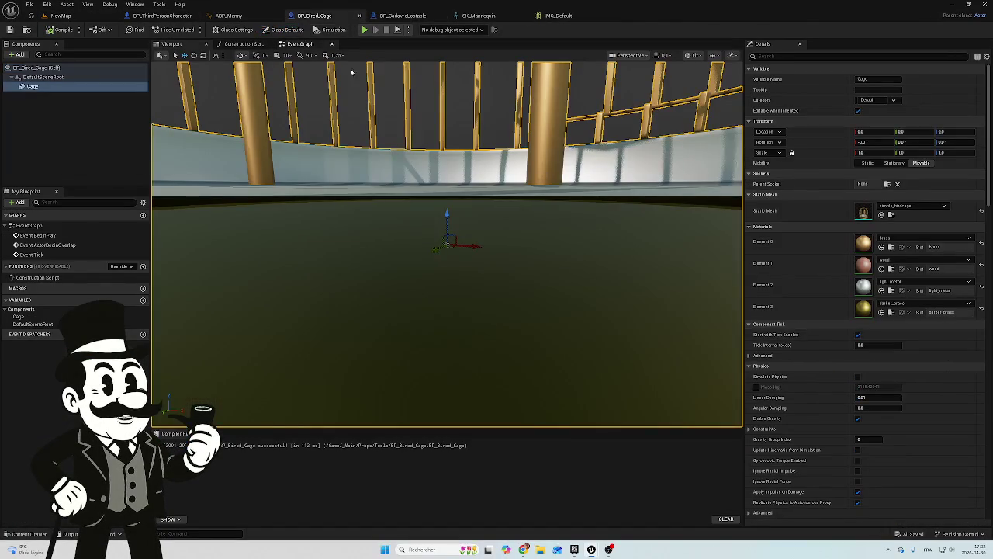
{"action": "scroll", "coordinate": [437, 108], "scroll_direction": "up", "scroll_amount": 1}
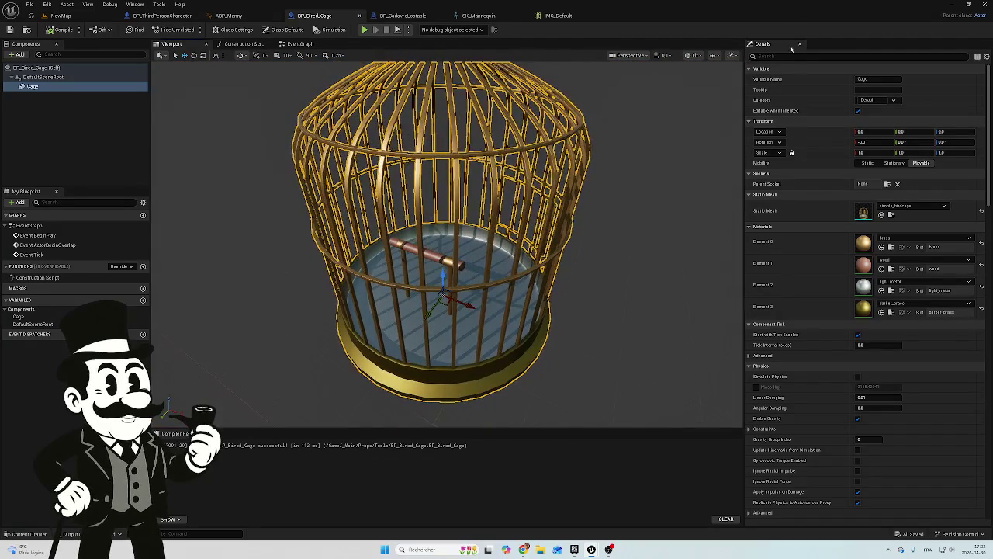
{"action": "left_click", "coordinate": [69, 68]}
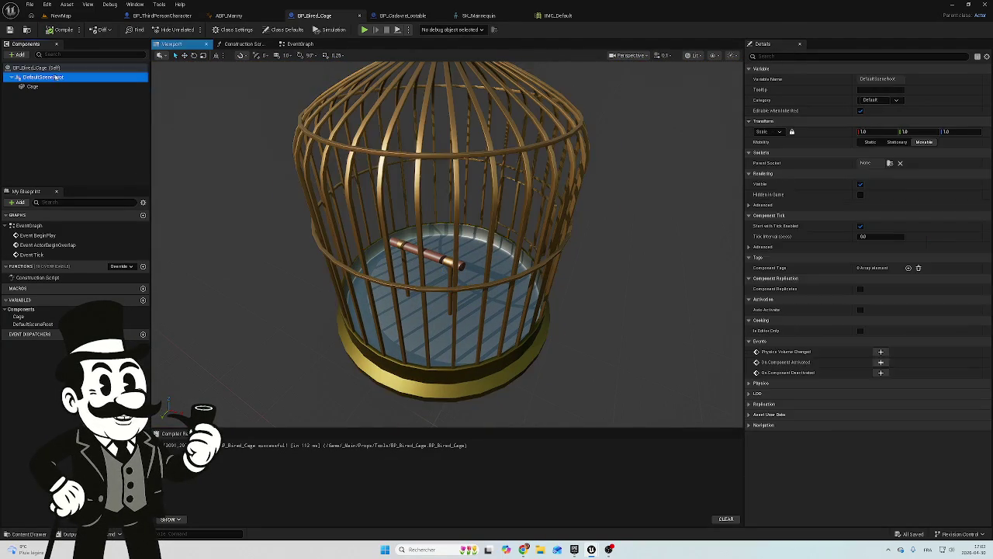
Filter the cage blueprint's Details by 'col', leave Spawn Collision Handling unchanged, and select Cage
{"action": "left_click", "coordinate": [781, 55]}
{"action": "type", "text": "col"}
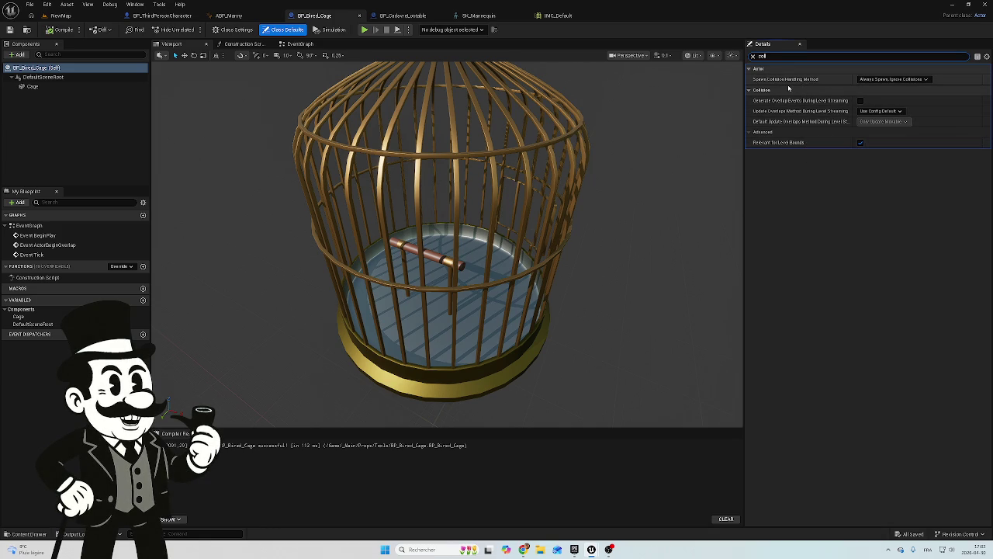
{"action": "left_click", "coordinate": [923, 79]}
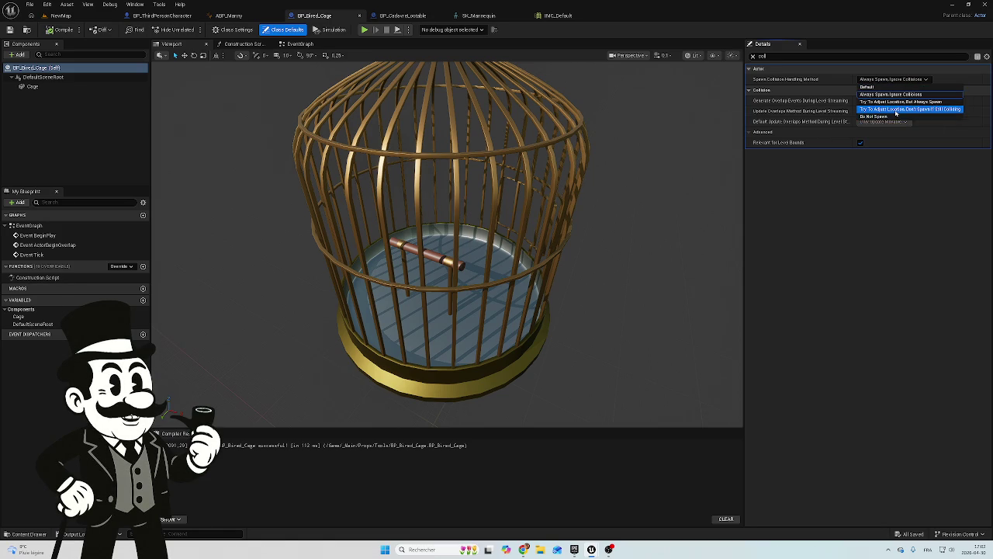
{"action": "left_click", "coordinate": [945, 82]}
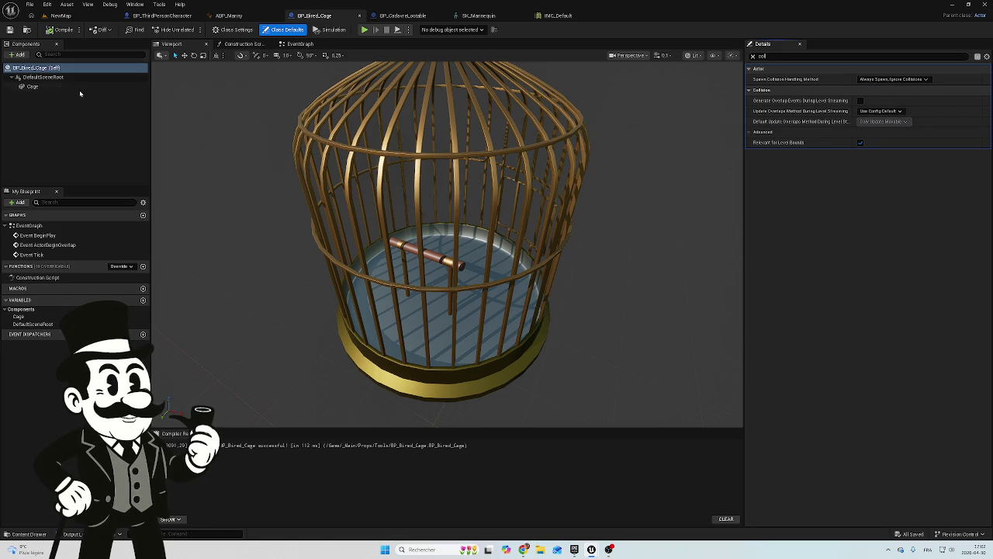
{"action": "left_click", "coordinate": [33, 87]}
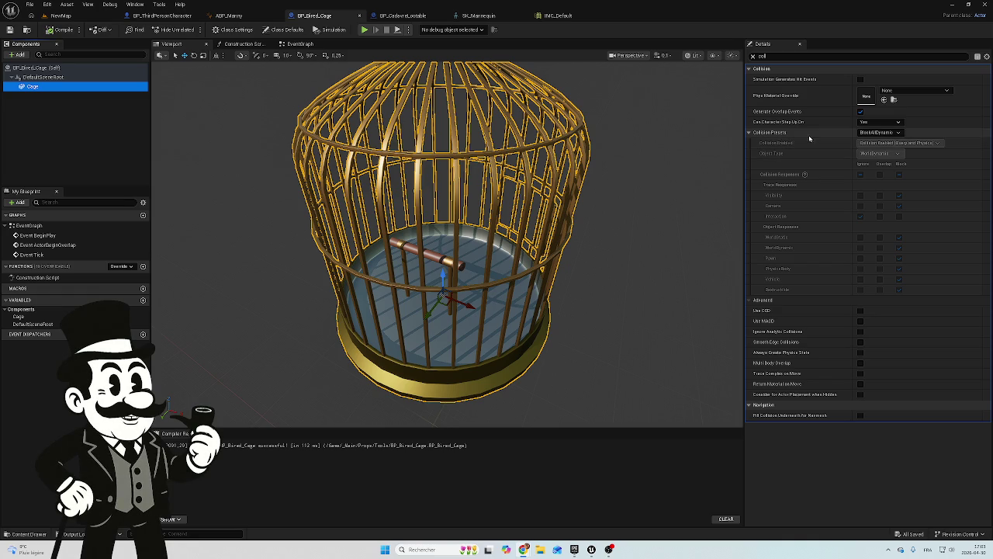
Set the Cage collision preset to NoCollision, compile and save, then playtest NewMap
{"action": "left_click", "coordinate": [900, 134]}
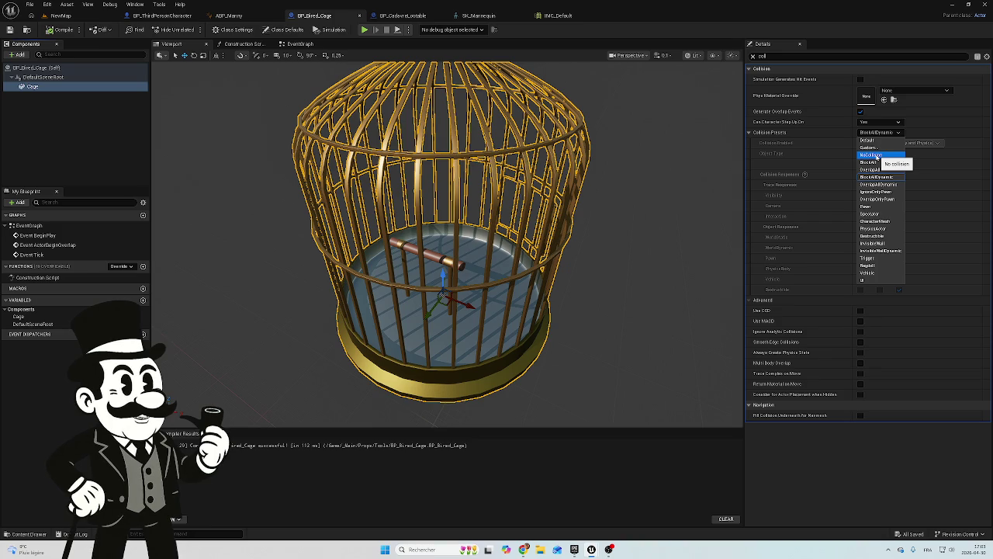
{"action": "left_click", "coordinate": [878, 155]}
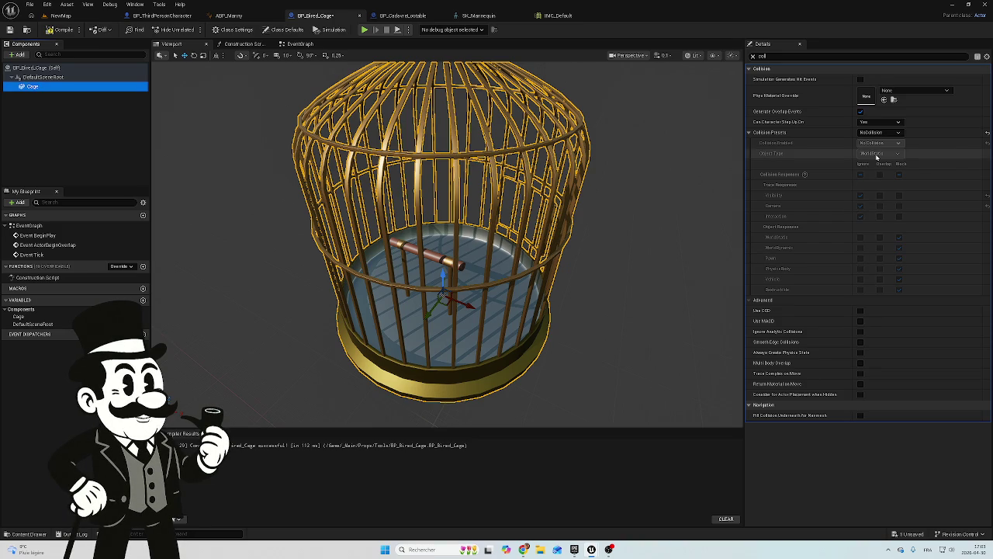
{"action": "left_click", "coordinate": [49, 32]}
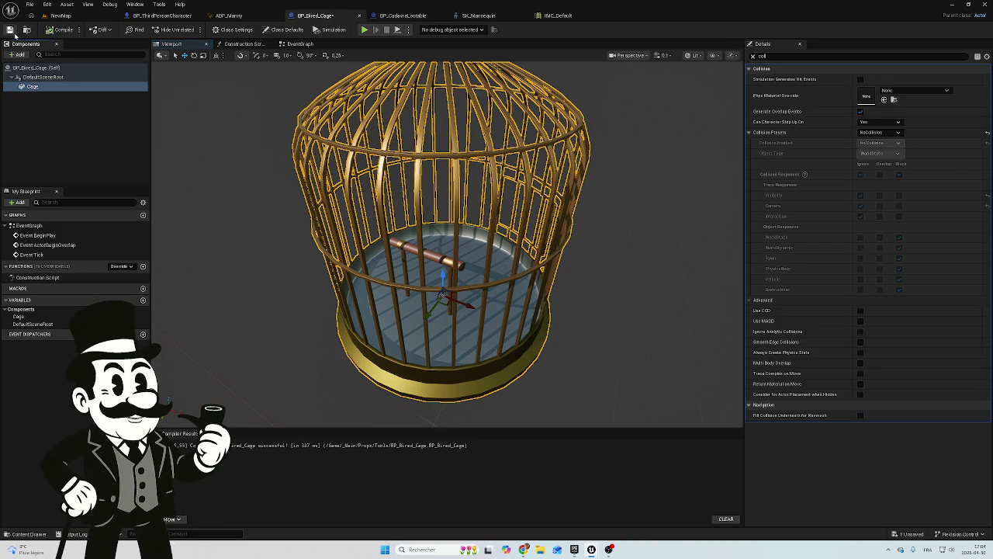
{"action": "left_click", "coordinate": [48, 16]}
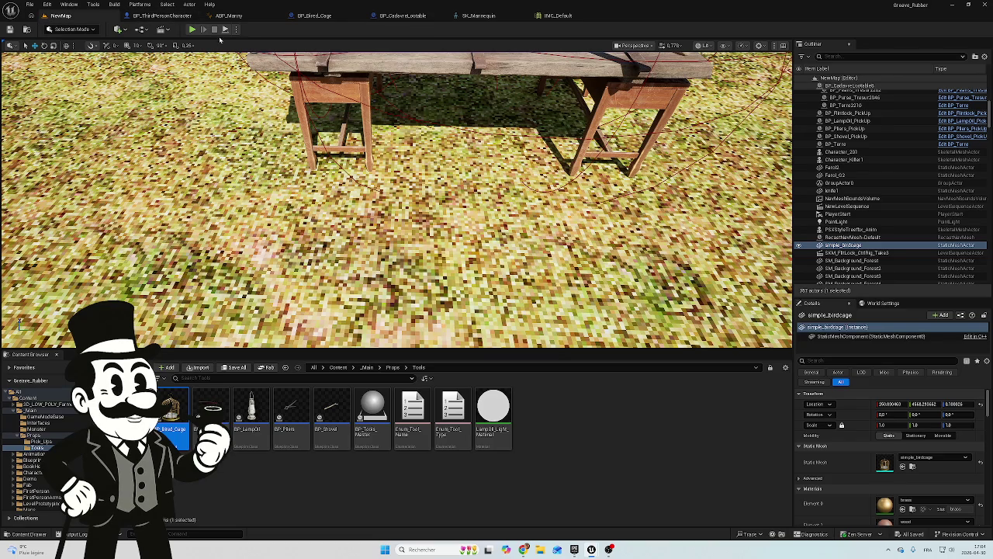
{"action": "left_click", "coordinate": [192, 29]}
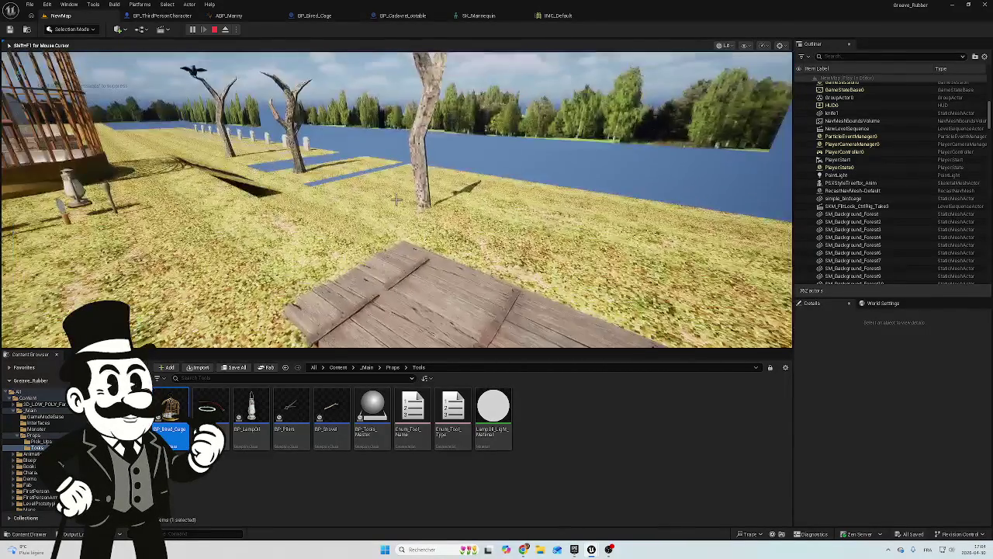
End the playtest after checking the level around the birdcage
{"action": "key", "text": "Escape"}
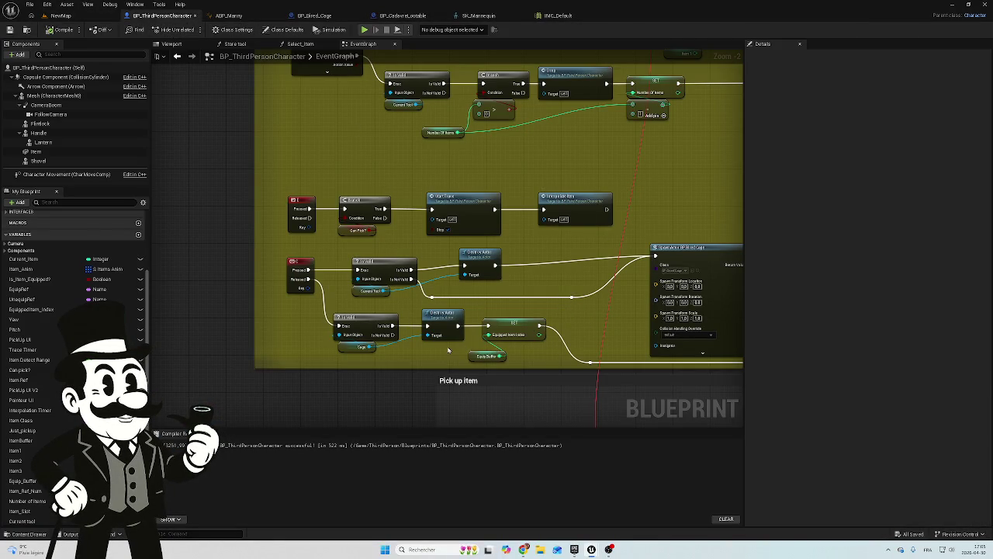
Place the Equip Buffer node beside its SET node, reroute the looping exec wire, and return to NewMap
{"action": "left_click", "coordinate": [488, 355]}
{"action": "left_click_drag", "start_coordinate": [496, 354], "coordinate": [502, 345]}
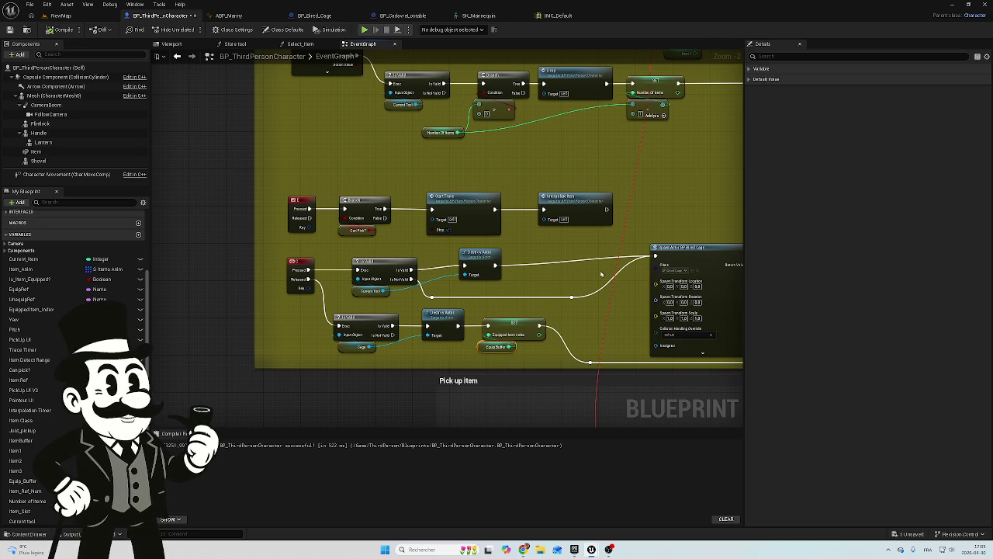
{"action": "left_click_drag", "start_coordinate": [591, 235], "coordinate": [585, 234]}
{"action": "mouse_move", "coordinate": [427, 242]}
{"action": "left_mouse_down"}
{"action": "mouse_move", "coordinate": [388, 248]}
{"action": "mouse_move", "coordinate": [420, 314]}
{"action": "left_mouse_up"}
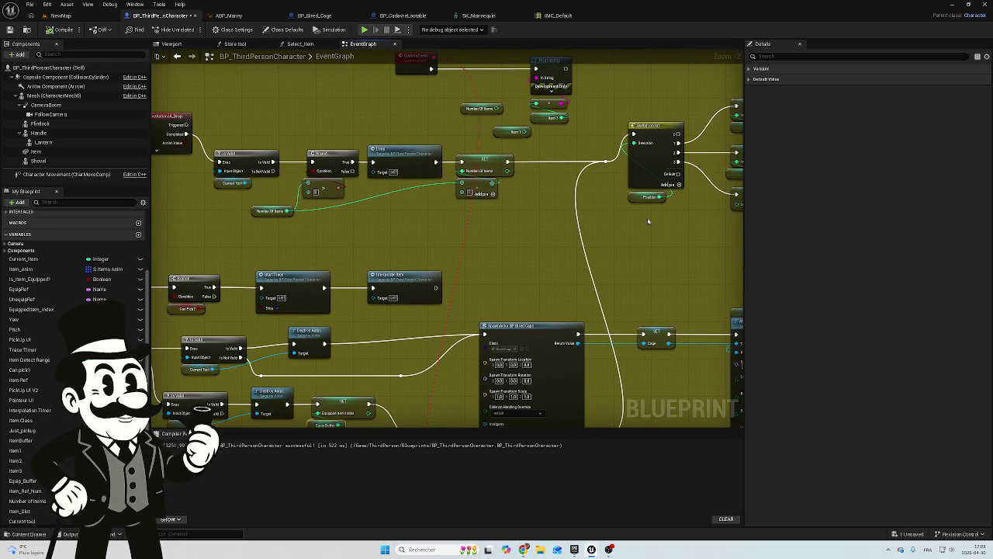
{"action": "left_click_drag", "start_coordinate": [637, 225], "coordinate": [373, 226]}
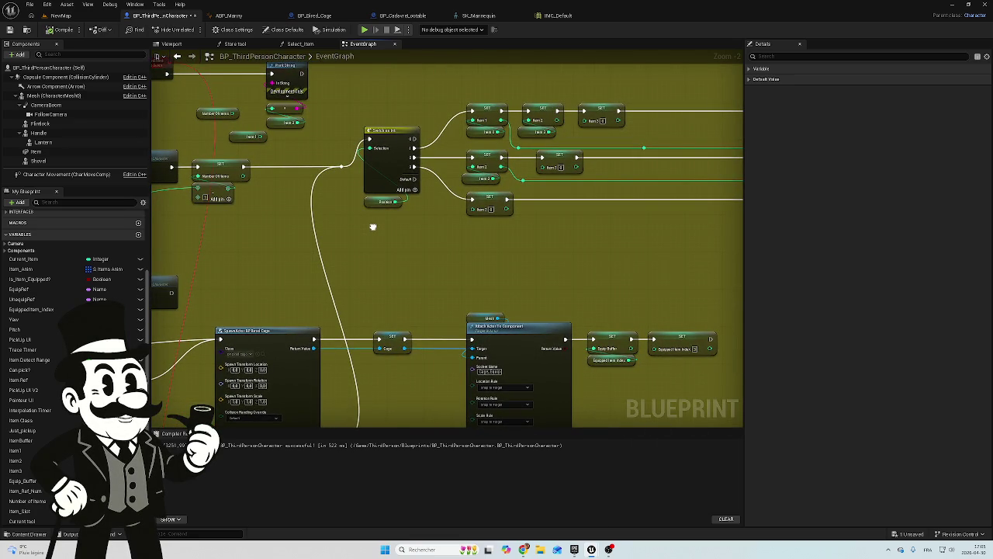
{"action": "scroll", "coordinate": [373, 225], "scroll_direction": "down", "scroll_amount": 5}
{"action": "left_click_drag", "start_coordinate": [365, 224], "coordinate": [238, 229]}
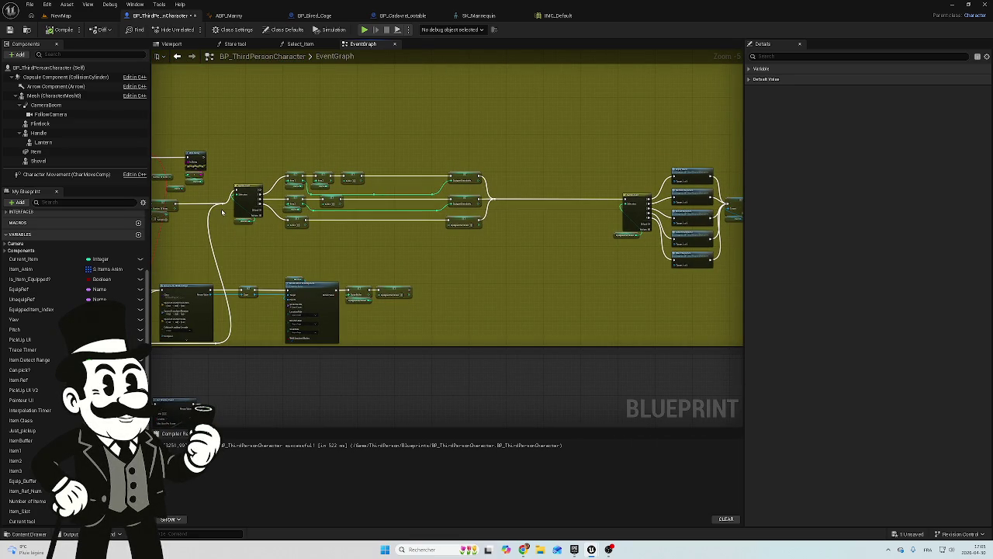
{"action": "left_click_drag", "start_coordinate": [217, 341], "coordinate": [624, 200]}
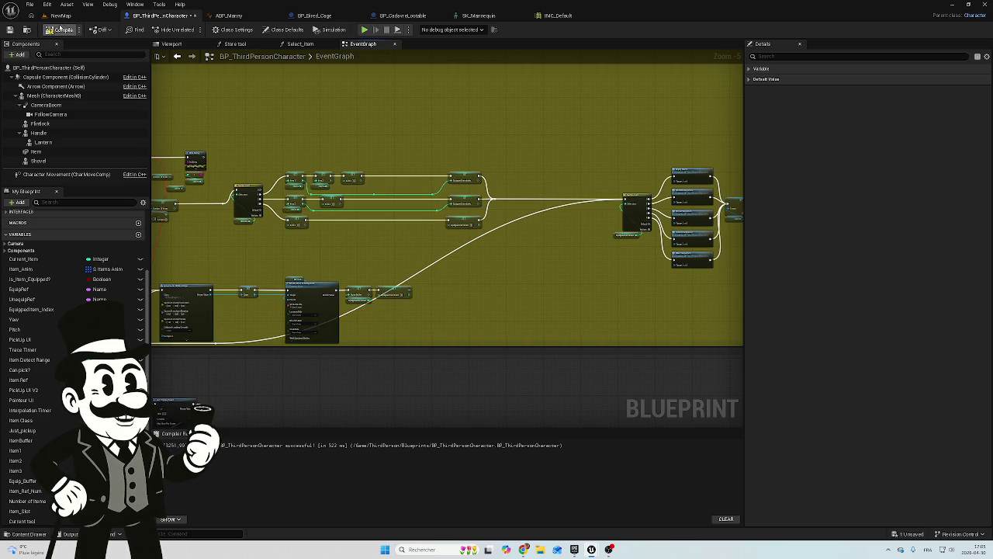
{"action": "left_click", "coordinate": [60, 16]}
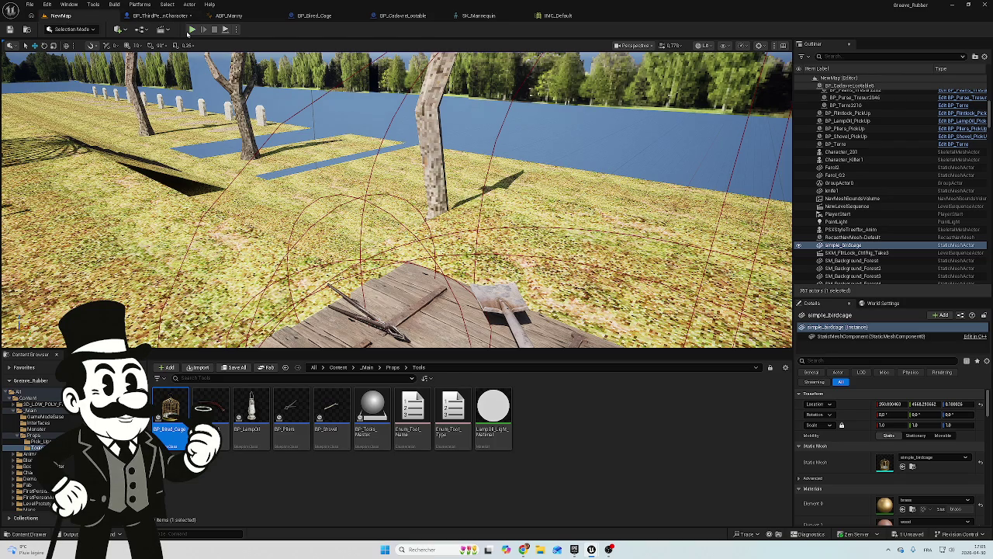
{"action": "left_click", "coordinate": [192, 30]}
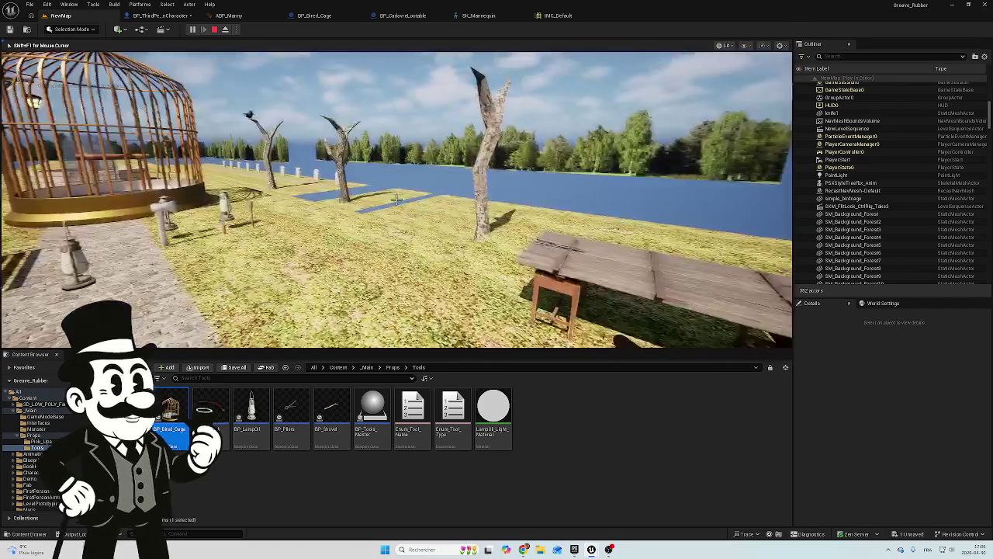
{"action": "key", "text": "Escape"}
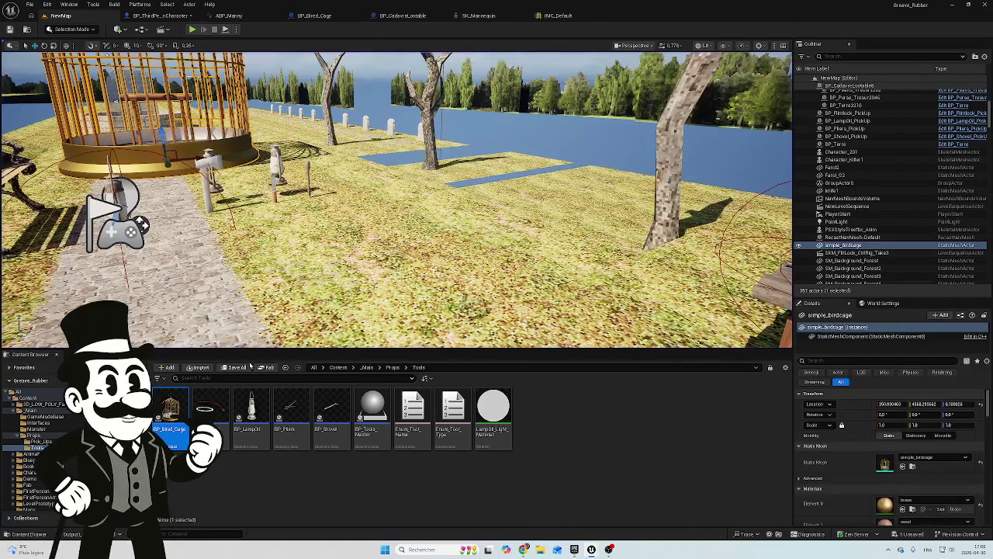
Open the Characters folder, then the Fab store, and search it for 'character'
{"action": "left_click", "coordinate": [28, 397]}
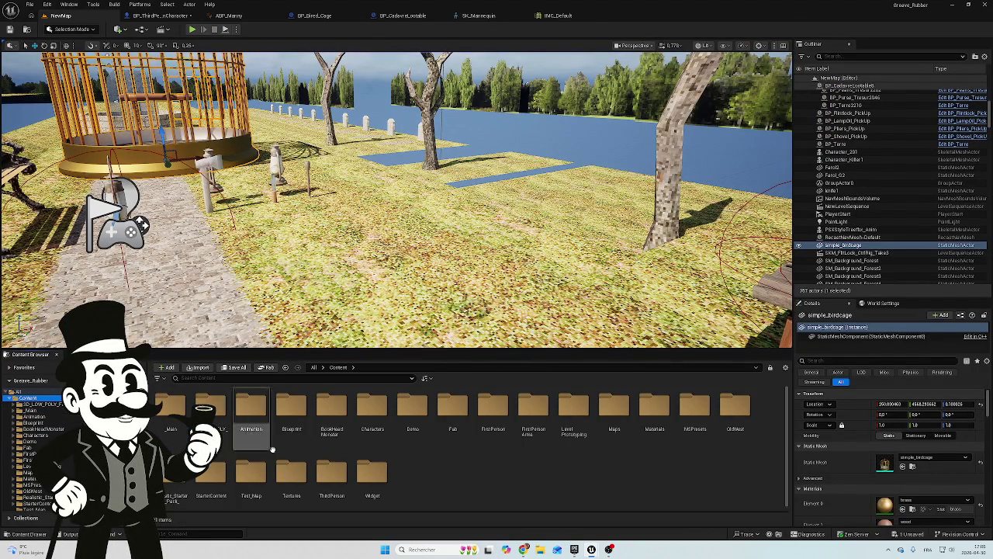
{"action": "double_click", "coordinate": [373, 419]}
{"action": "left_click", "coordinate": [266, 367]}
{"action": "left_click", "coordinate": [412, 153]}
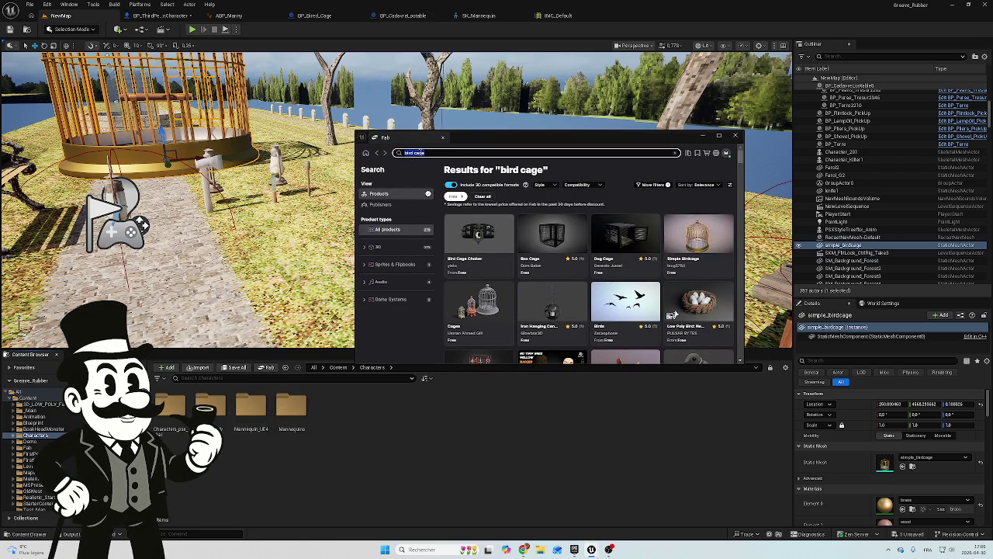
{"action": "type", "text": "char"}
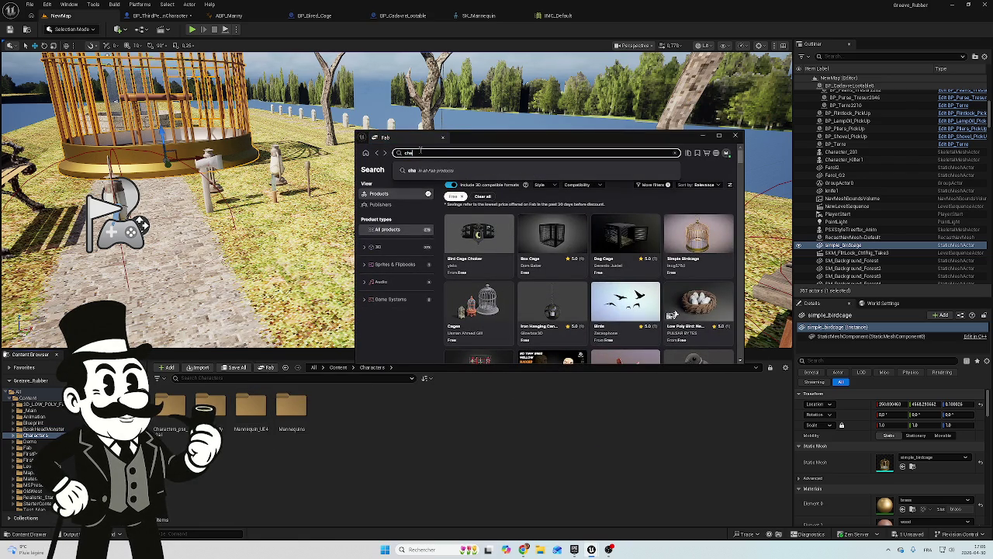
{"action": "type", "text": "acter"}
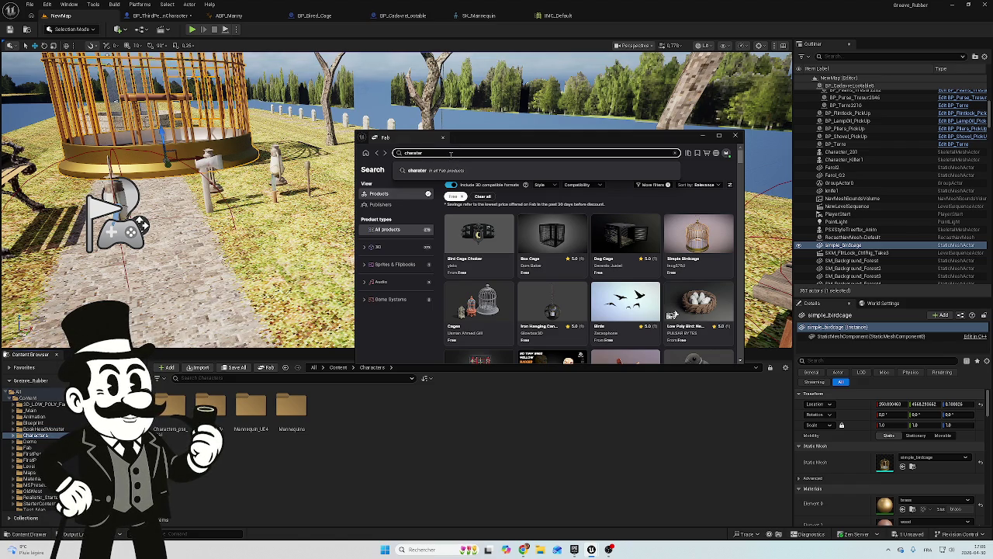
{"action": "key", "text": "Return"}
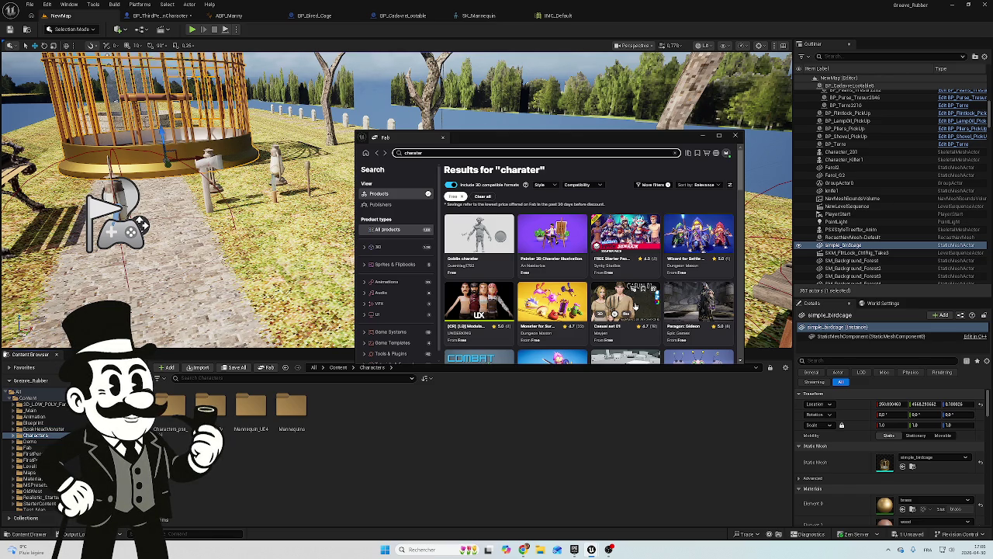
Refine the Fab search query to 'charater ps1'
{"action": "scroll", "coordinate": [635, 306], "scroll_direction": "down", "scroll_amount": 1}
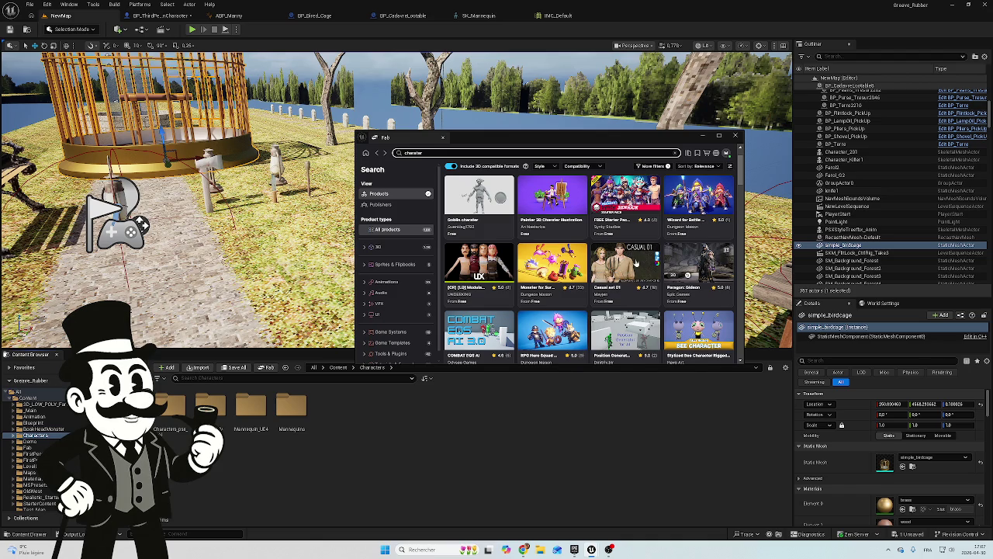
{"action": "scroll", "coordinate": [635, 267], "scroll_direction": "up", "scroll_amount": 2}
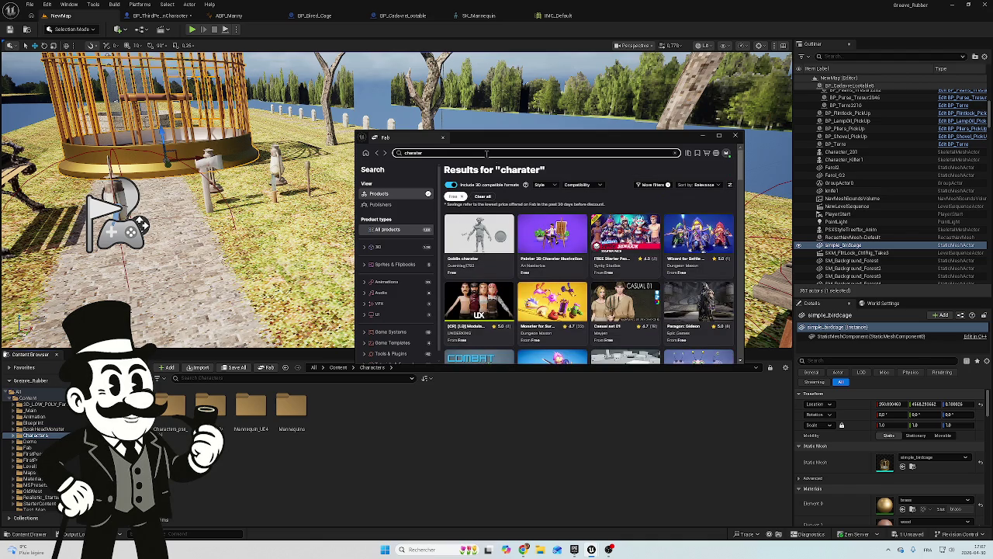
{"action": "type", "text": "ps"}
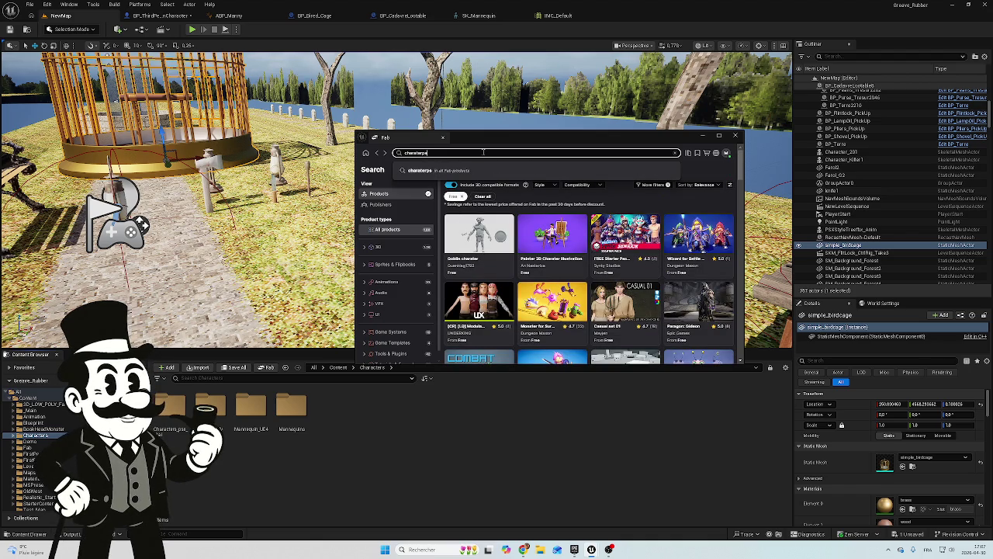
{"action": "type", "text": "1"}
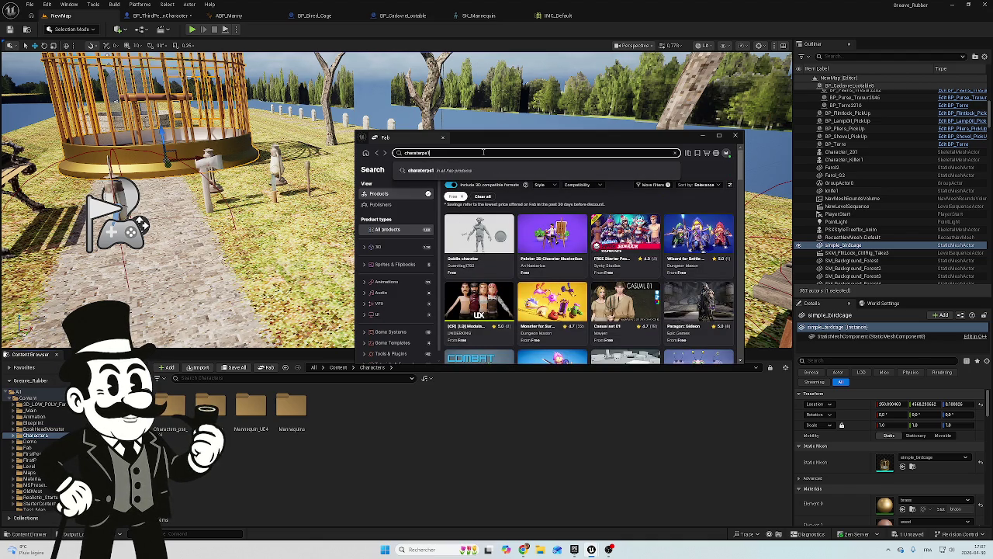
{"action": "key", "text": "Return"}
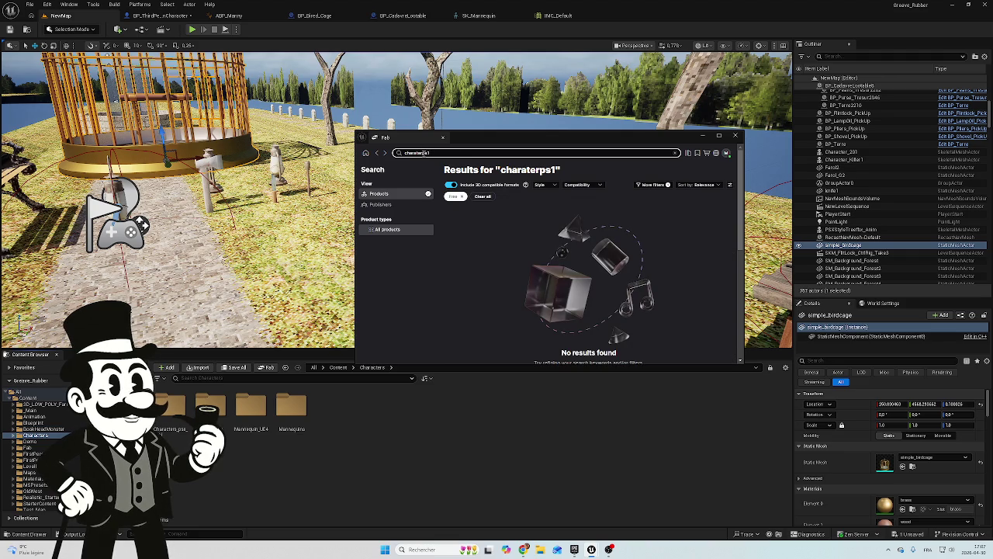
{"action": "left_click", "coordinate": [425, 153]}
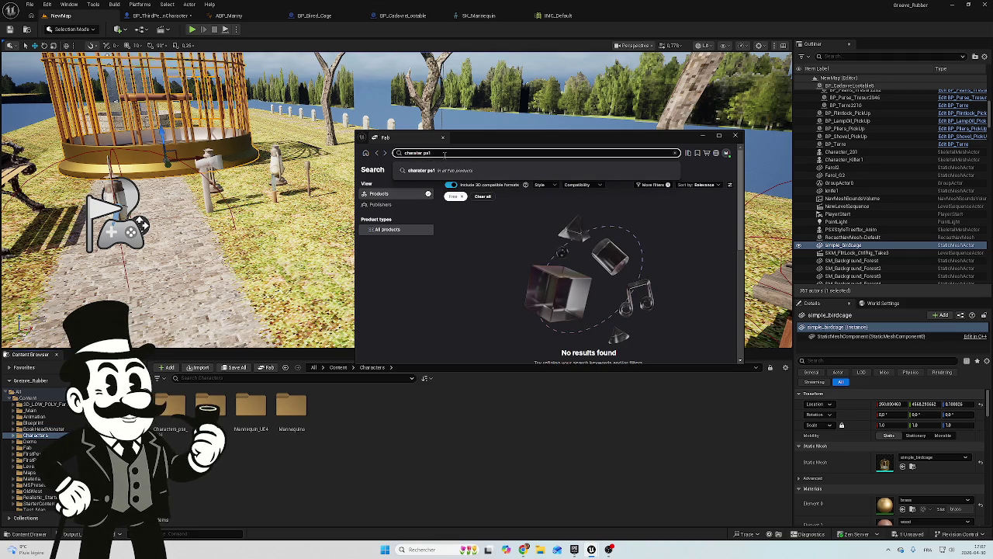
{"action": "key", "text": "Return"}
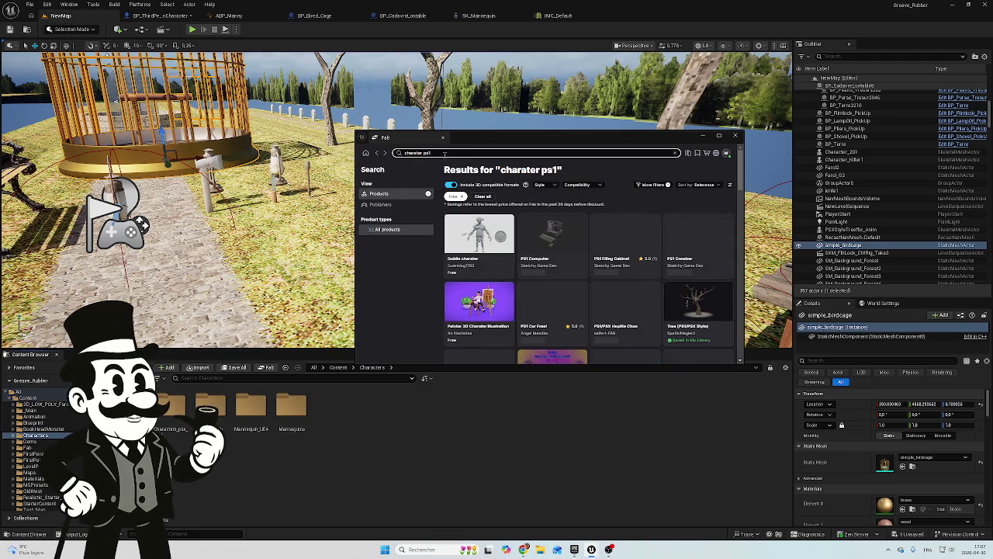
Scroll the 'charater ps1' results and open the Casual set 01 product page
{"action": "scroll", "coordinate": [626, 233], "scroll_direction": "down", "scroll_amount": 2}
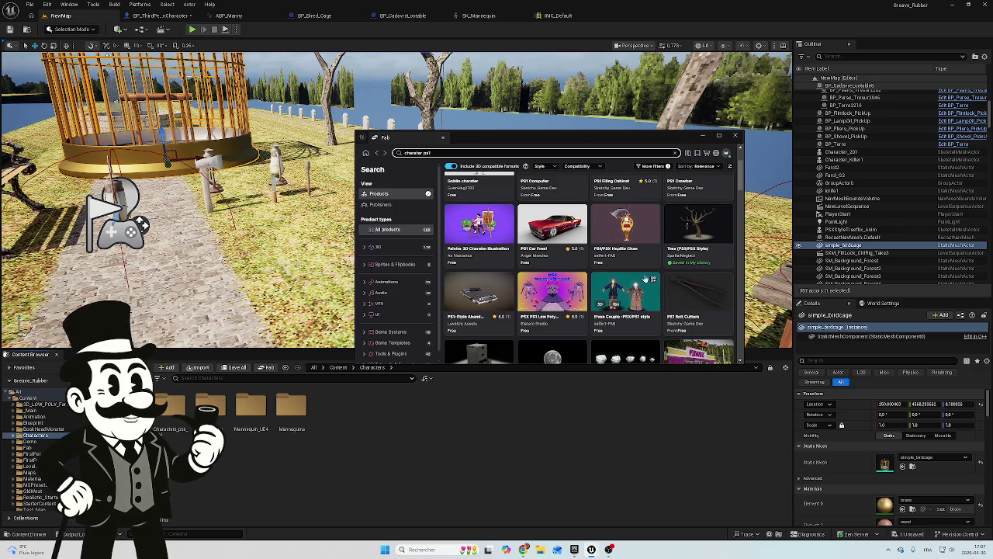
{"action": "scroll", "coordinate": [639, 222], "scroll_direction": "down", "scroll_amount": 1}
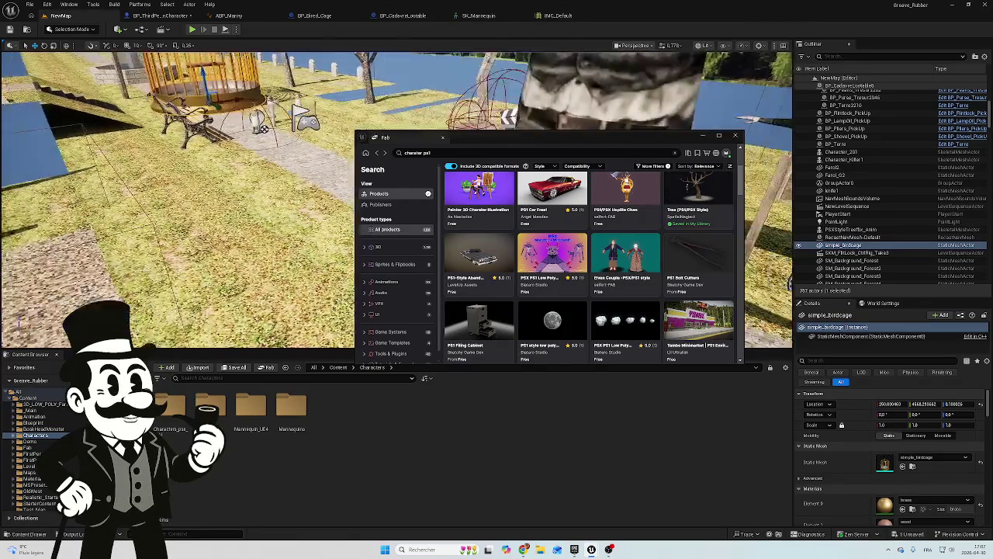
{"action": "scroll", "coordinate": [598, 298], "scroll_direction": "down", "scroll_amount": 5}
{"action": "scroll", "coordinate": [598, 295], "scroll_direction": "down", "scroll_amount": 5}
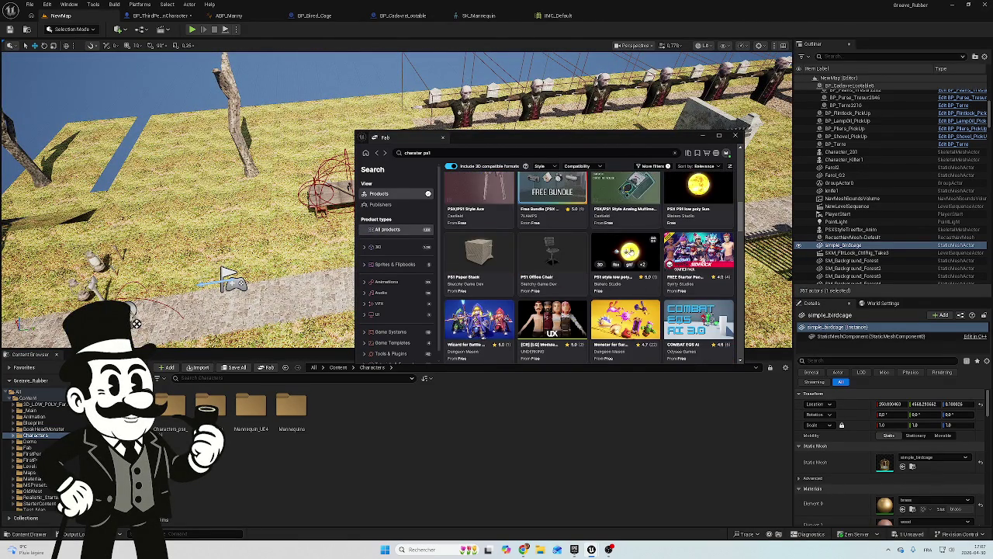
{"action": "scroll", "coordinate": [599, 264], "scroll_direction": "down", "scroll_amount": 3}
{"action": "mouse_move", "coordinate": [490, 271]}
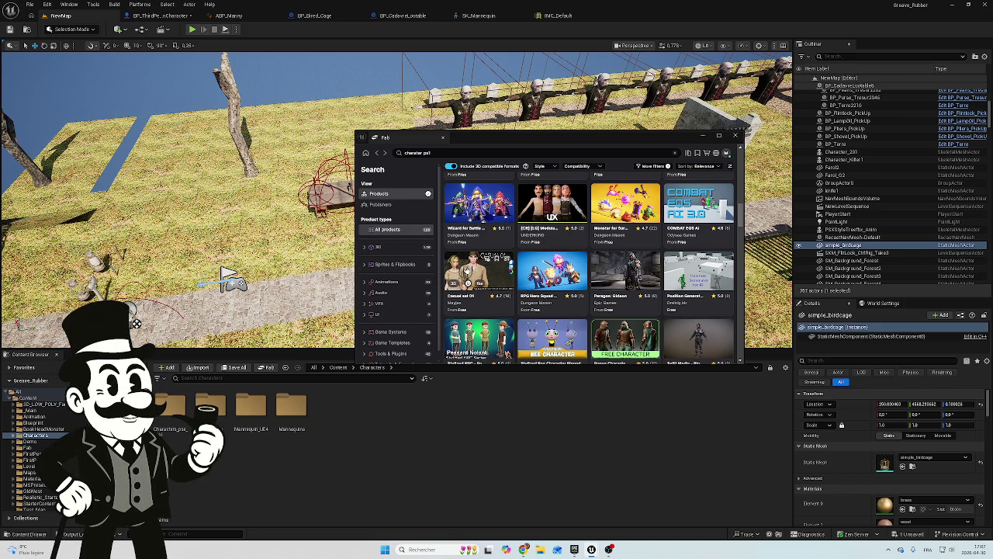
{"action": "left_click", "coordinate": [466, 269]}
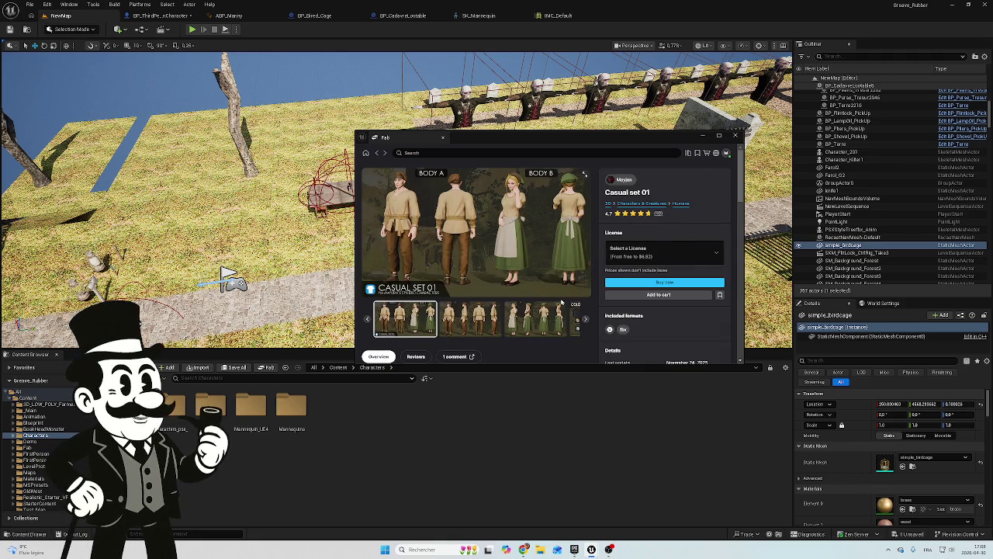
Look through the Casual set 01 preview images, including the green dress and Color Customization
{"action": "scroll", "coordinate": [518, 314], "scroll_direction": "down", "scroll_amount": 3}
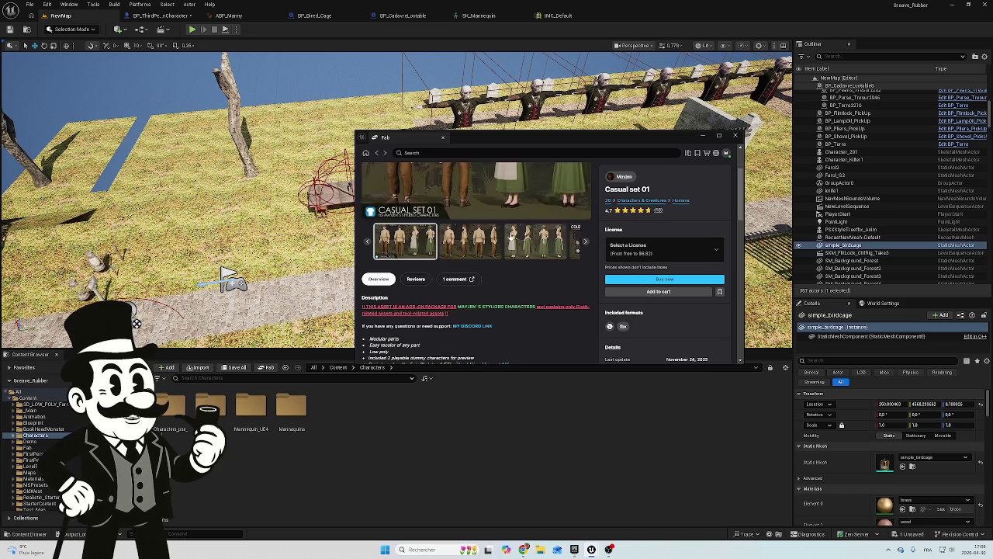
{"action": "scroll", "coordinate": [509, 236], "scroll_direction": "up", "scroll_amount": 3}
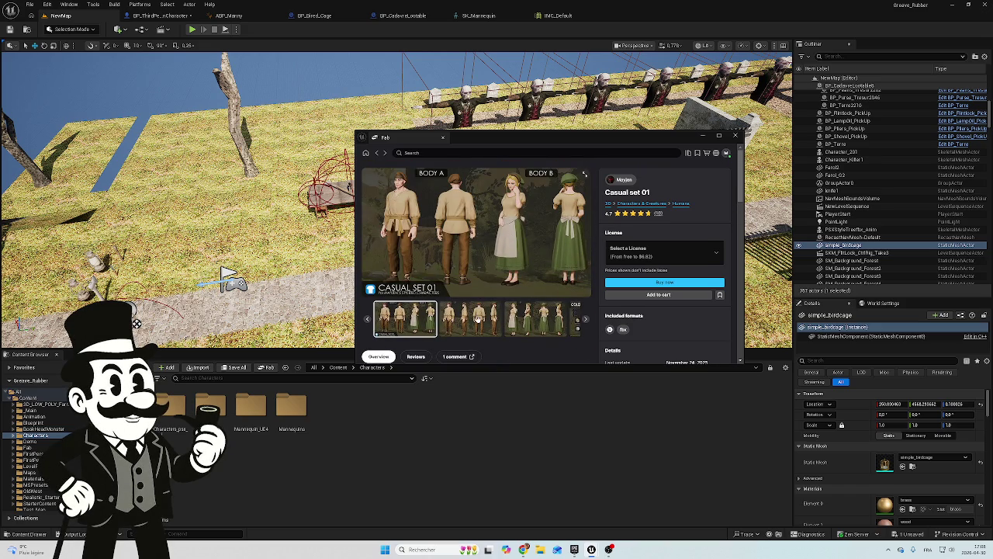
{"action": "left_click", "coordinate": [478, 319]}
{"action": "left_click", "coordinate": [539, 325]}
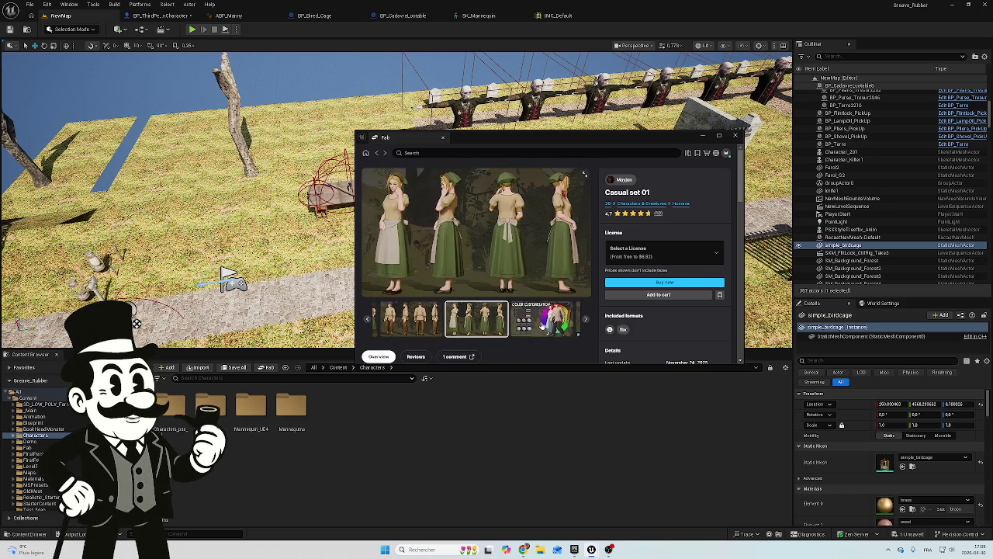
{"action": "left_click", "coordinate": [542, 324]}
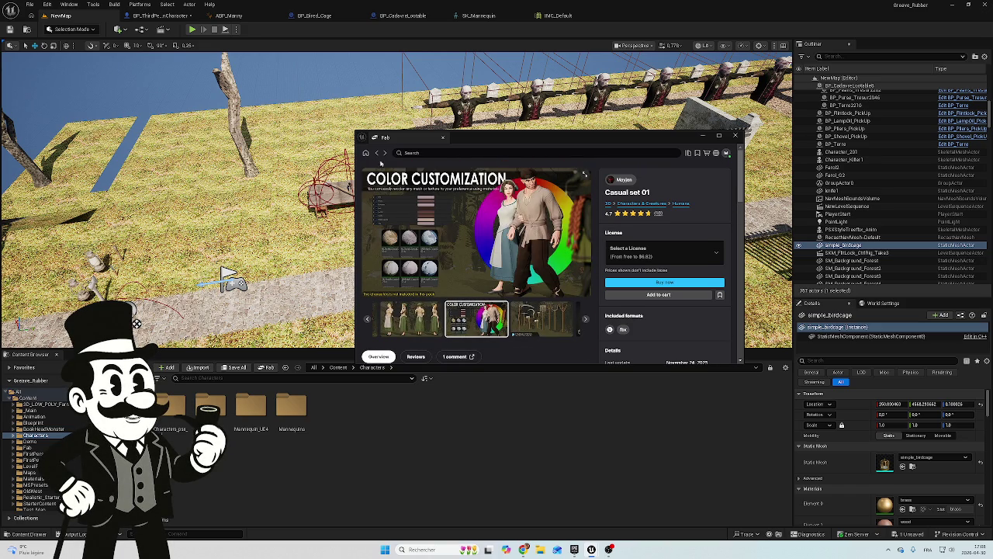
Return to the search results and show the additional filter options
{"action": "left_click", "coordinate": [377, 153]}
{"action": "mouse_move", "coordinate": [526, 168]}
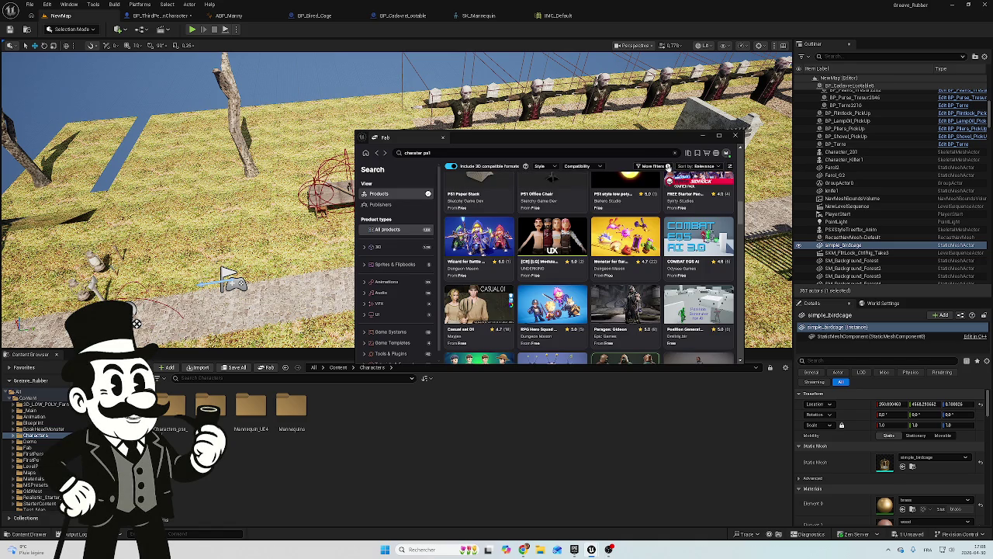
{"action": "left_click", "coordinate": [668, 167]}
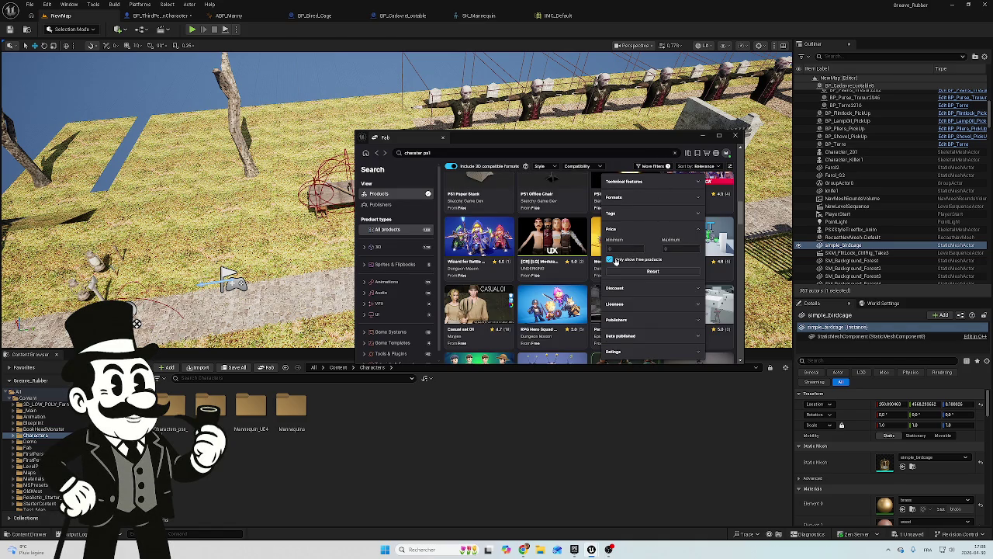
Choose the free Personal license on Casual set 01, then go back to the results
{"action": "left_click", "coordinate": [490, 335]}
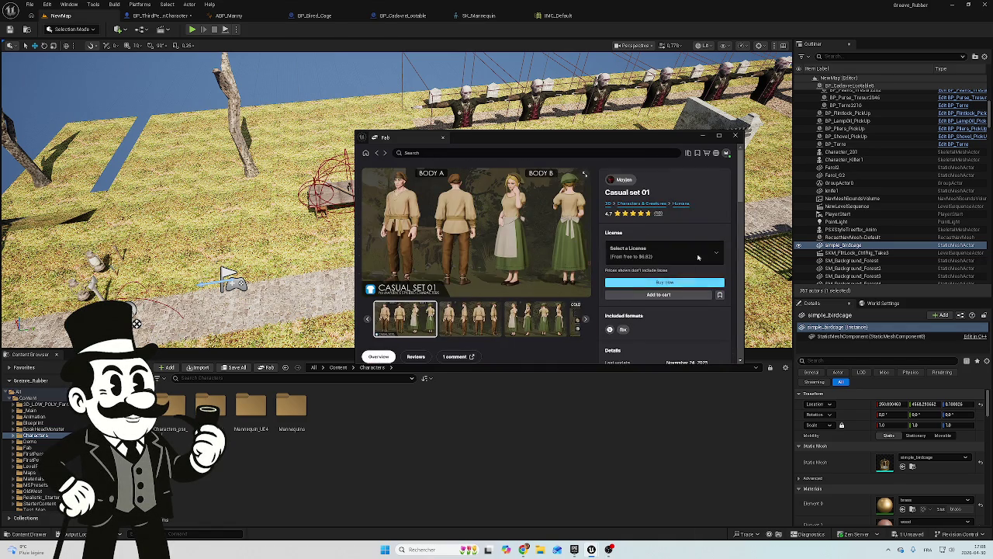
{"action": "left_click", "coordinate": [709, 254]}
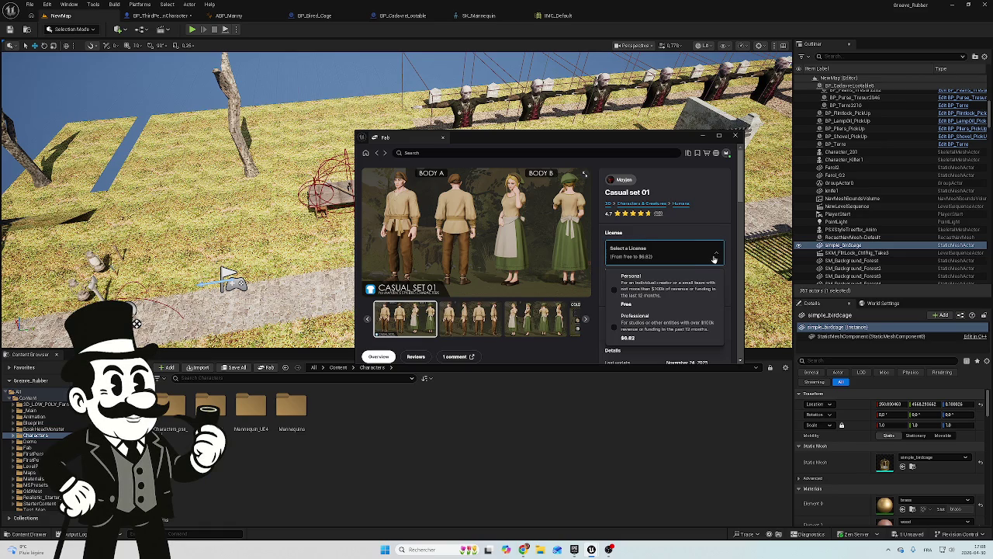
{"action": "left_click", "coordinate": [635, 290]}
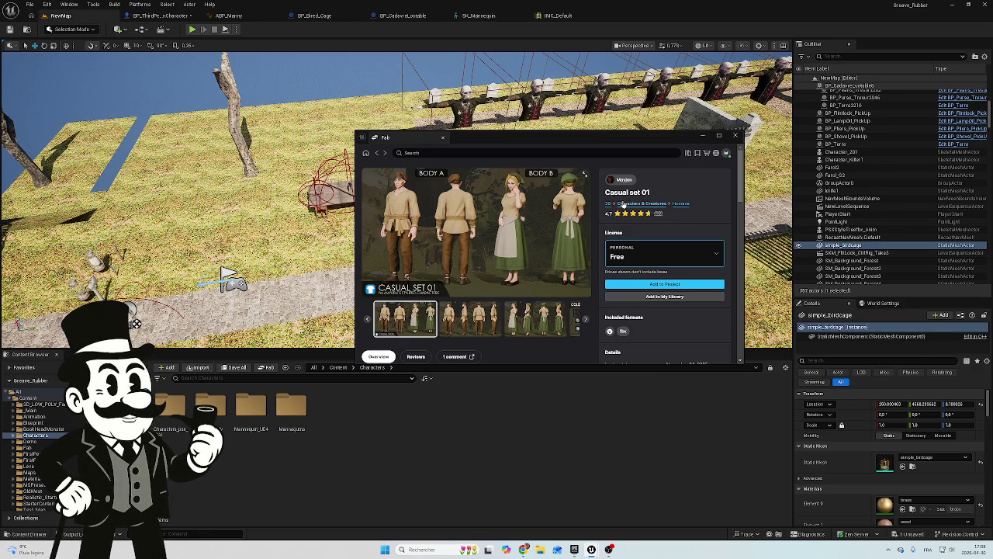
{"action": "scroll", "coordinate": [543, 194], "scroll_direction": "down", "scroll_amount": 1}
{"action": "scroll", "coordinate": [435, 179], "scroll_direction": "up", "scroll_amount": 1}
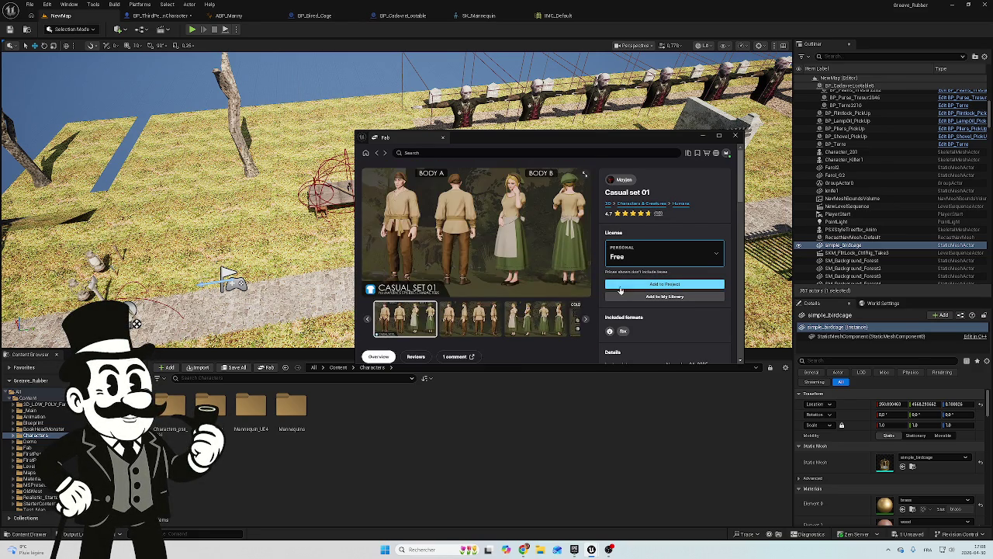
{"action": "left_click", "coordinate": [377, 153]}
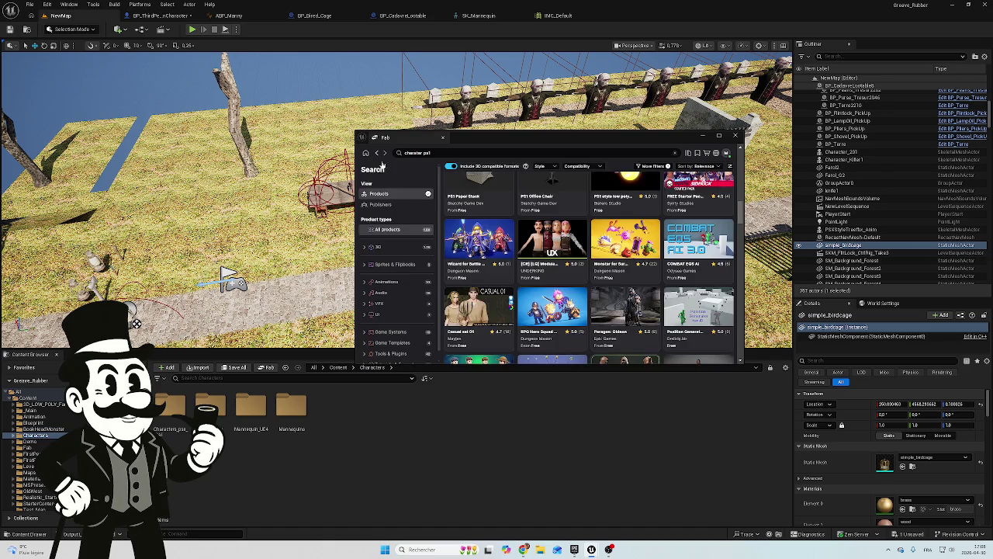
Scroll the 'charater ps1' results and open the free Elven Couple -PSX/PS1 style pack
{"action": "scroll", "coordinate": [607, 289], "scroll_direction": "down", "scroll_amount": 3}
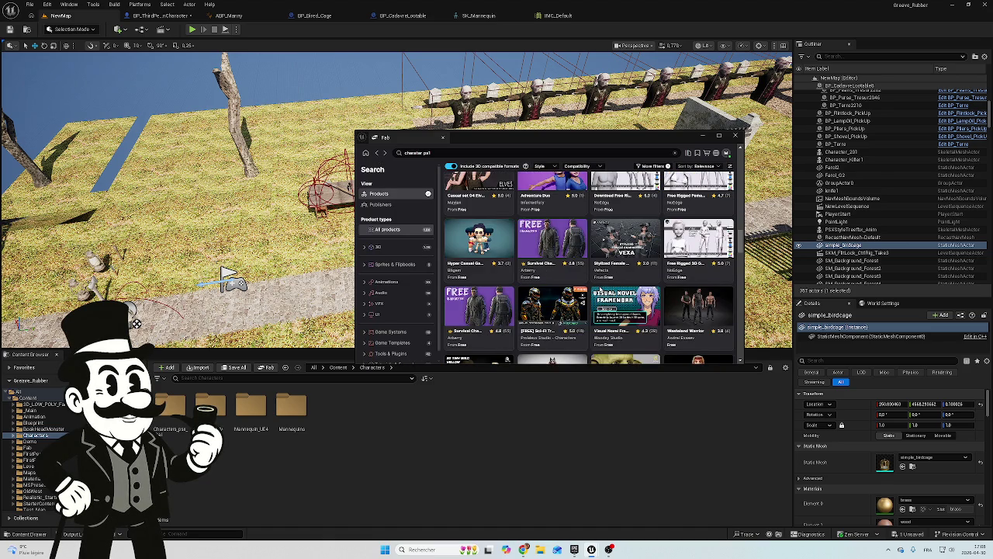
{"action": "scroll", "coordinate": [599, 289], "scroll_direction": "down", "scroll_amount": 3}
{"action": "scroll", "coordinate": [599, 289], "scroll_direction": "up", "scroll_amount": 2}
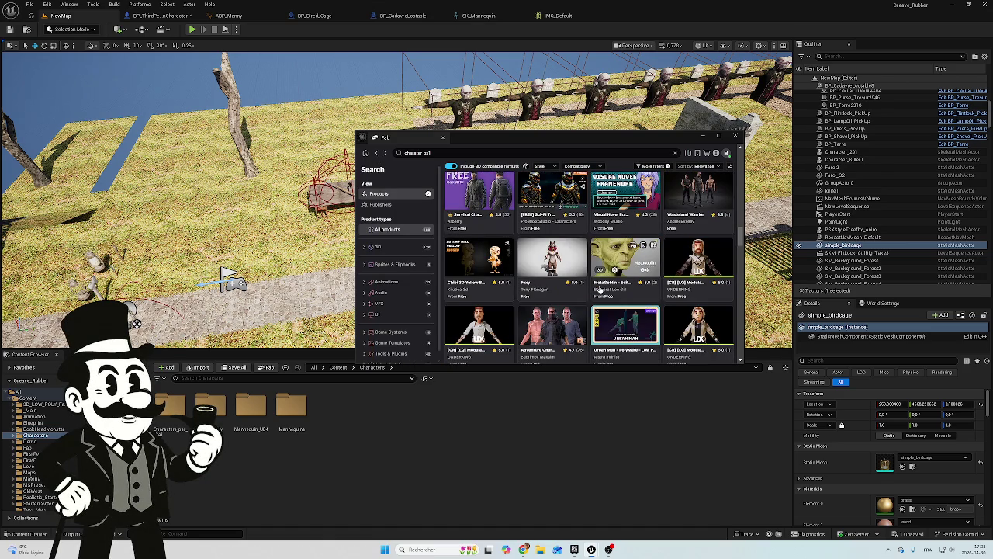
{"action": "scroll", "coordinate": [590, 289], "scroll_direction": "down", "scroll_amount": 3}
{"action": "scroll", "coordinate": [588, 292], "scroll_direction": "up", "scroll_amount": 10}
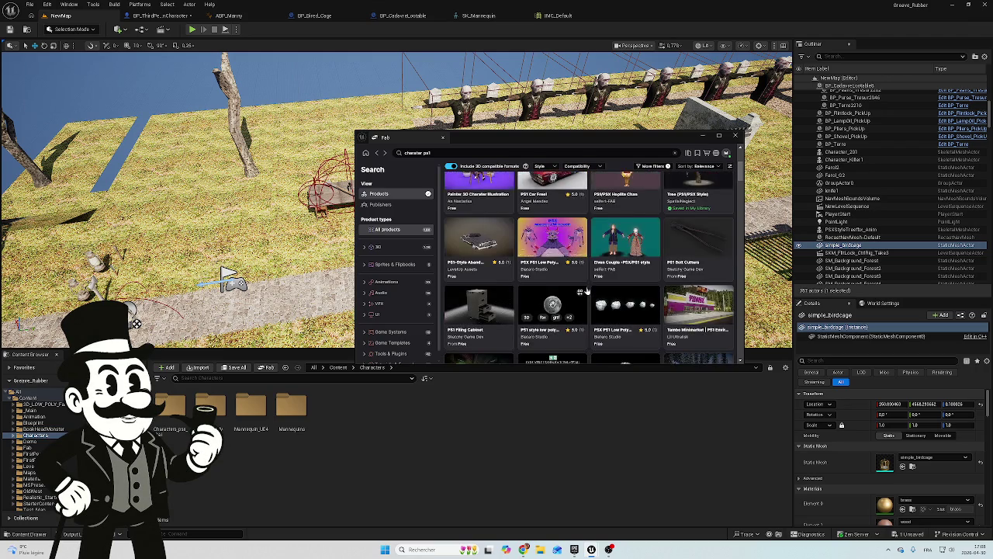
{"action": "scroll", "coordinate": [587, 291], "scroll_direction": "down", "scroll_amount": 2}
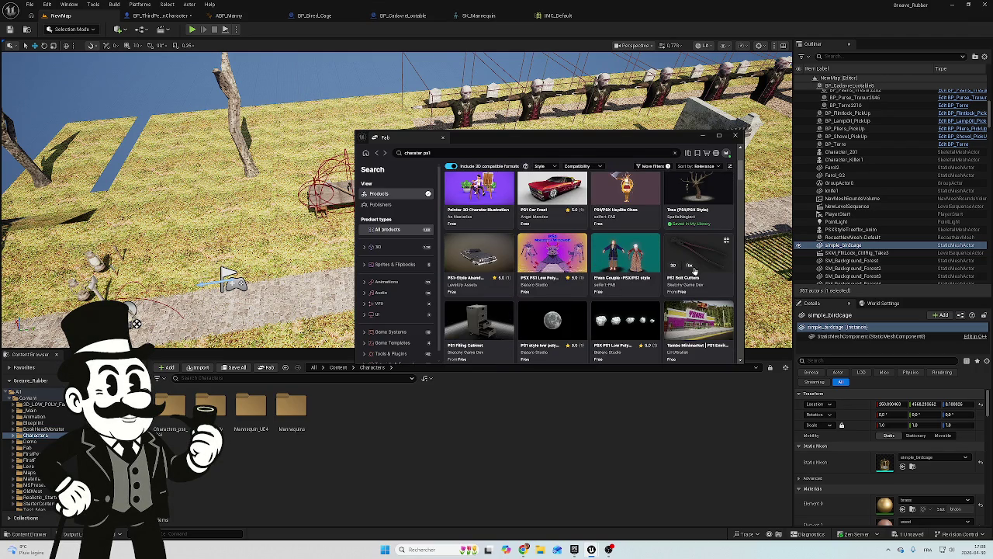
{"action": "left_click", "coordinate": [635, 254]}
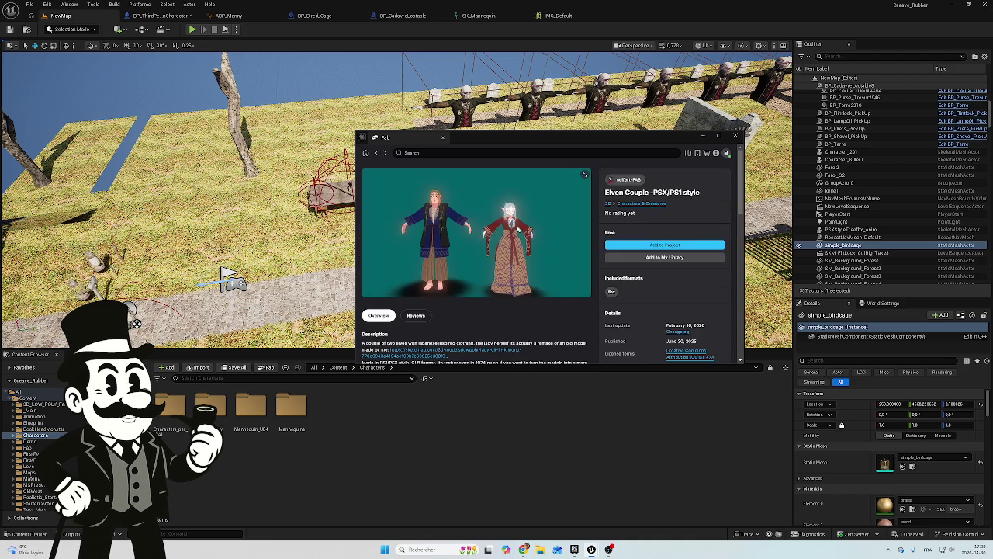
{"action": "scroll", "coordinate": [428, 281], "scroll_direction": "down", "scroll_amount": 3}
{"action": "scroll", "coordinate": [457, 268], "scroll_direction": "up", "scroll_amount": 3}
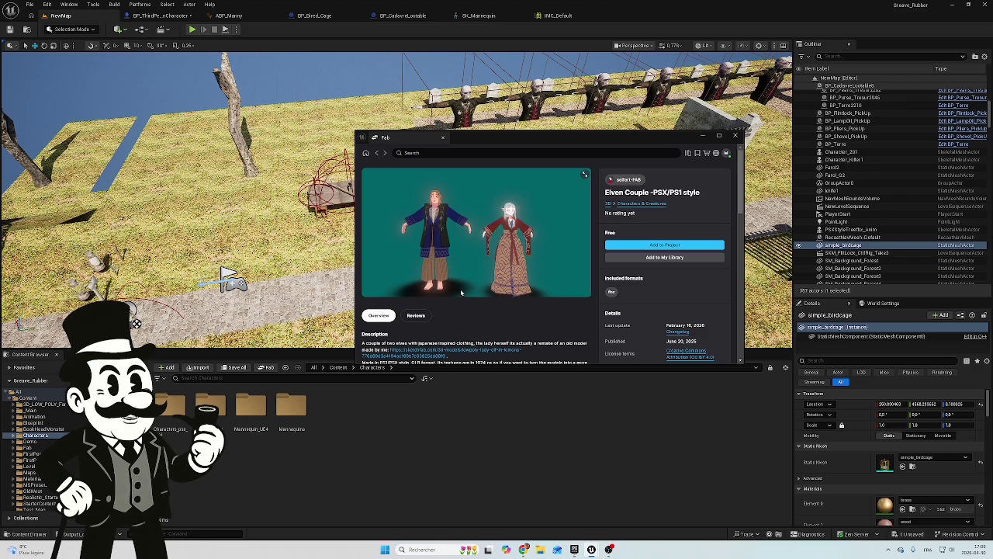
{"action": "scroll", "coordinate": [448, 296], "scroll_direction": "down", "scroll_amount": 1}
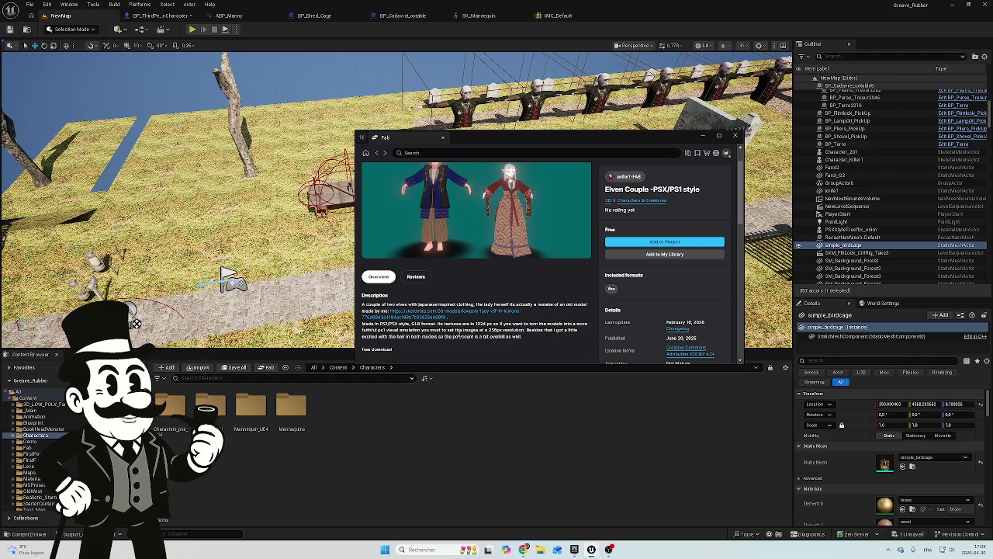
{"action": "scroll", "coordinate": [458, 331], "scroll_direction": "down", "scroll_amount": 1}
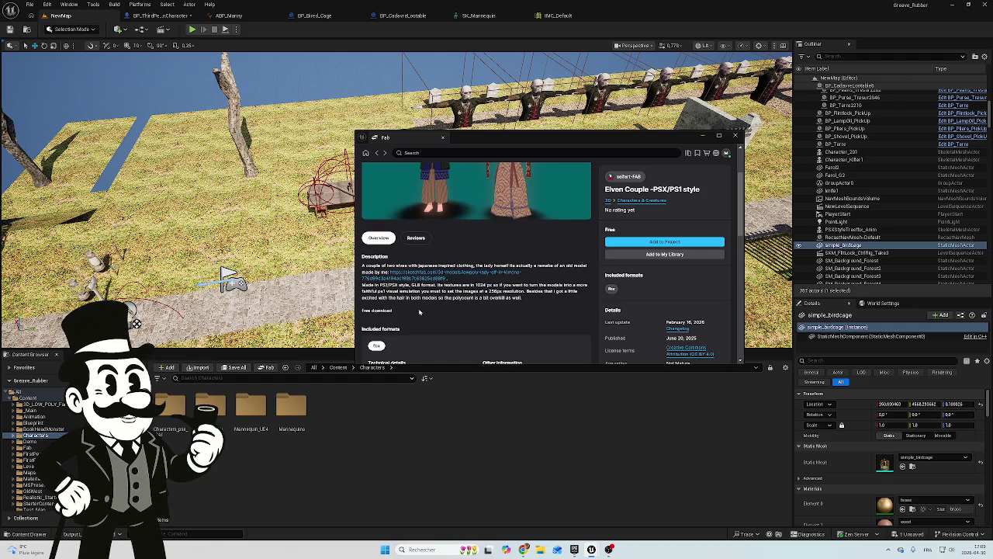
{"action": "scroll", "coordinate": [416, 308], "scroll_direction": "up", "scroll_amount": 2}
{"action": "scroll", "coordinate": [415, 309], "scroll_direction": "down", "scroll_amount": 7}
{"action": "scroll", "coordinate": [416, 308], "scroll_direction": "up", "scroll_amount": 7}
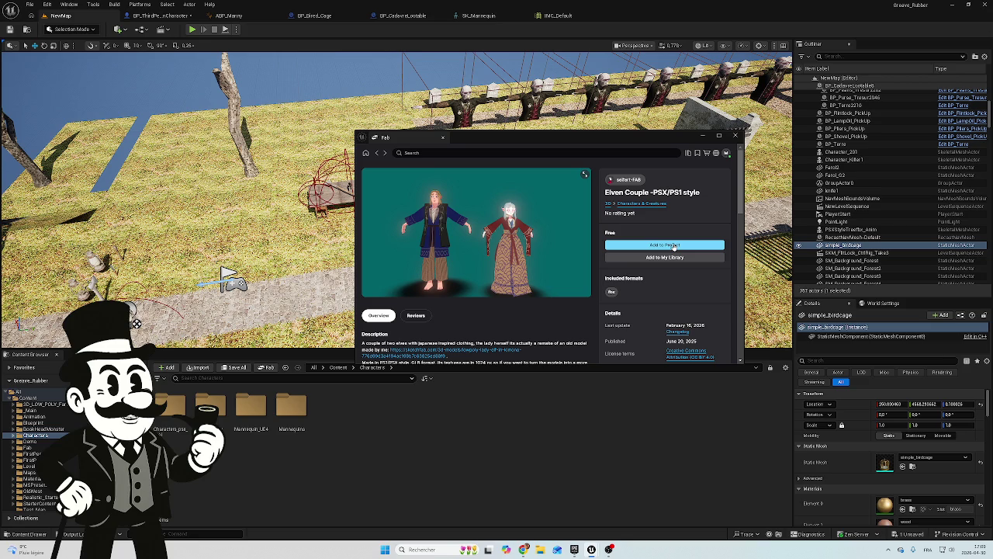
{"action": "left_click", "coordinate": [674, 245]}
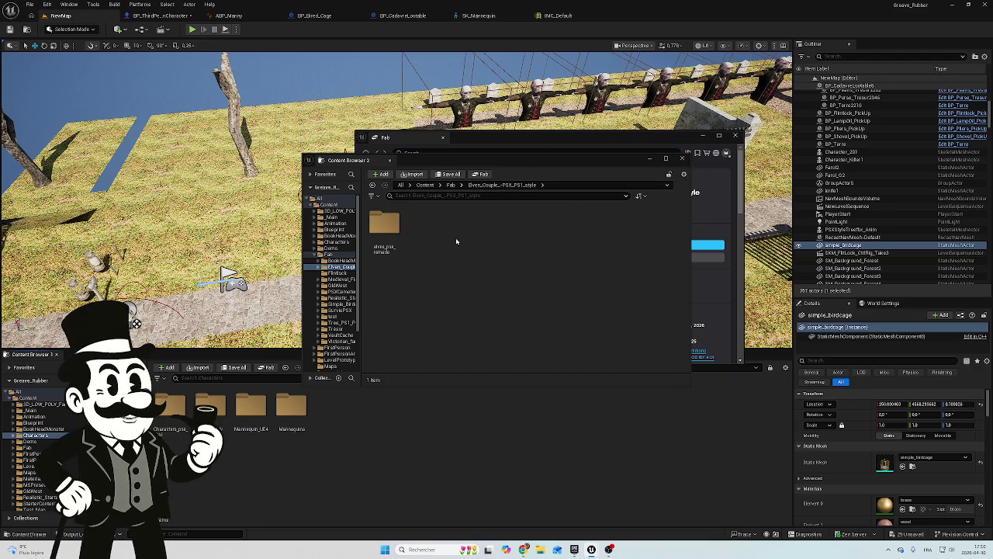
Close the second content browser window, leaving the Elven Couple Fab page in view
{"action": "left_click", "coordinate": [682, 158]}
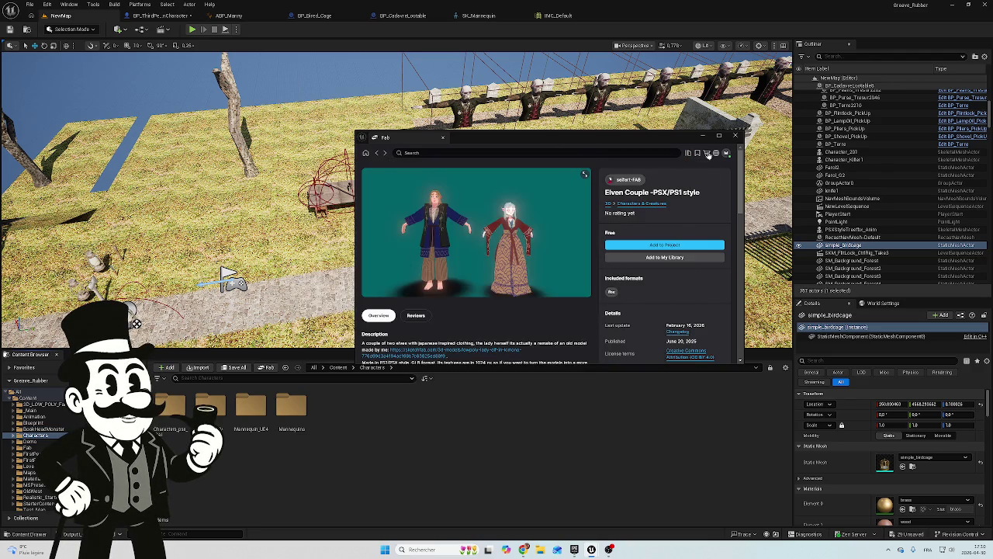
Close the Fab store window and show the Fab content folder in the Content Browser
{"action": "left_click", "coordinate": [735, 136]}
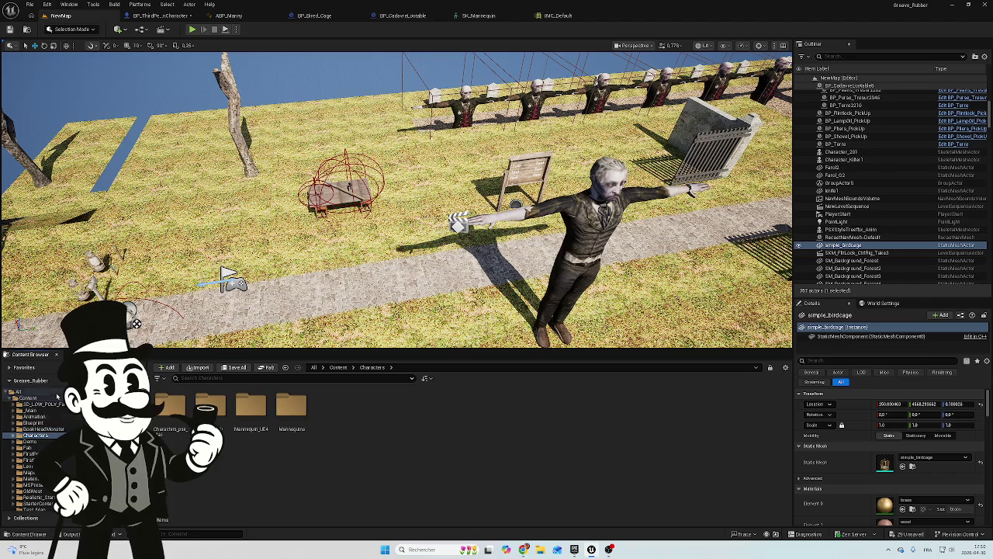
{"action": "left_click", "coordinate": [56, 399]}
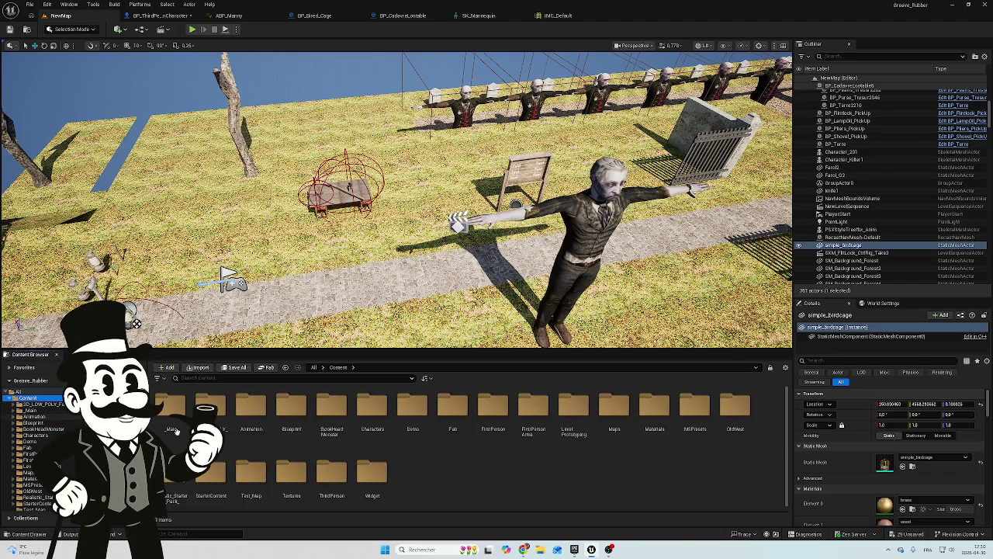
{"action": "double_click", "coordinate": [377, 423]}
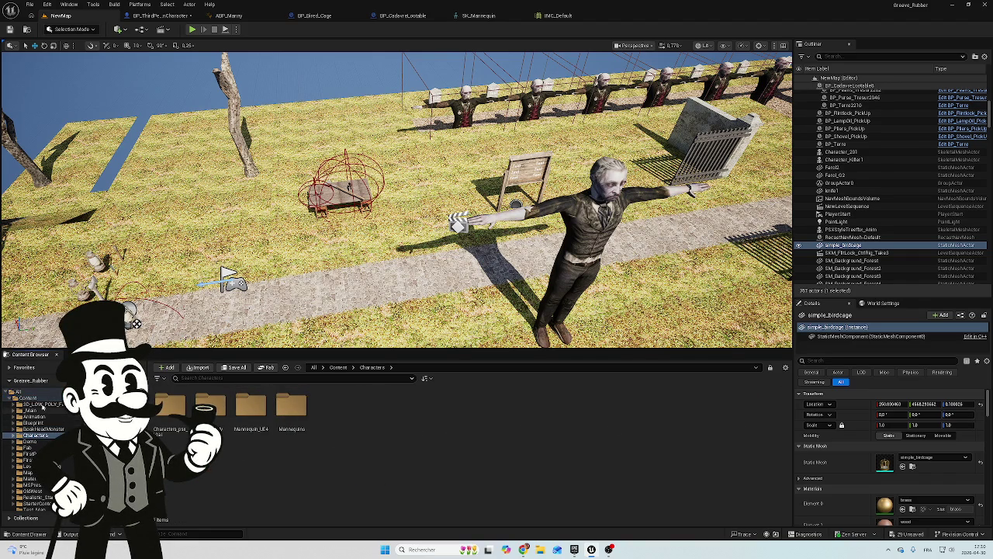
{"action": "left_click", "coordinate": [28, 448]}
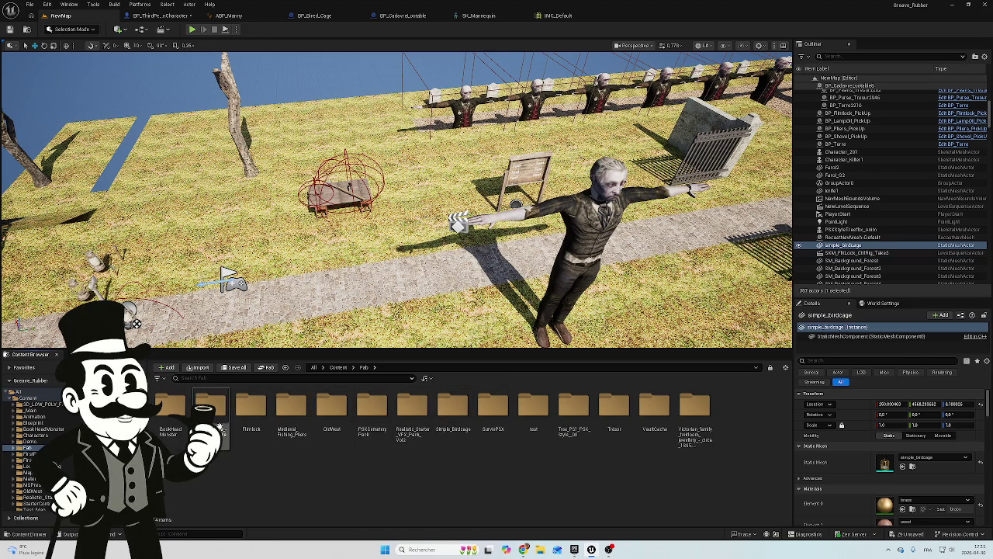
Browse into Elven_Couple > elves_psx_remade > SkeletalMeshes and select the armature skeleton
{"action": "double_click", "coordinate": [204, 413]}
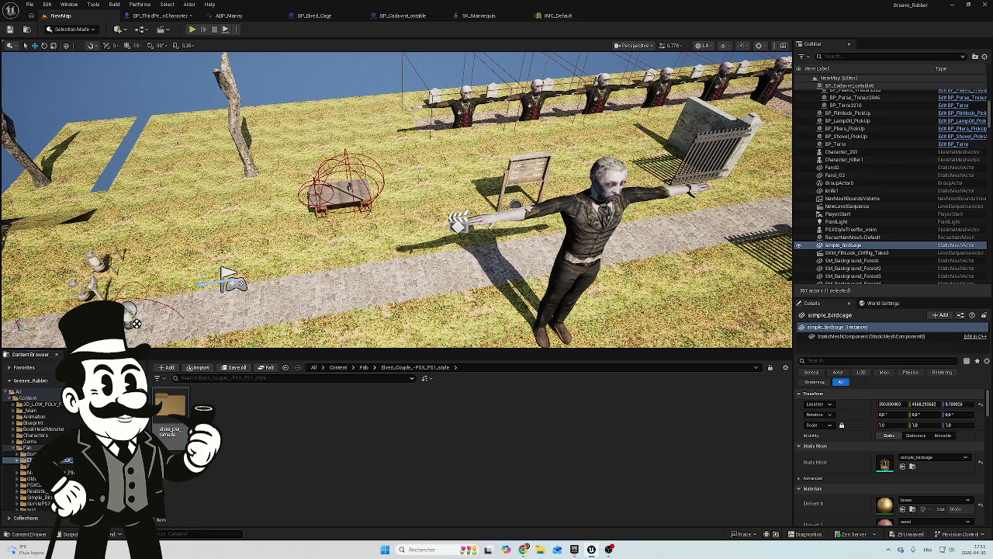
{"action": "double_click", "coordinate": [170, 413]}
{"action": "double_click", "coordinate": [251, 405]}
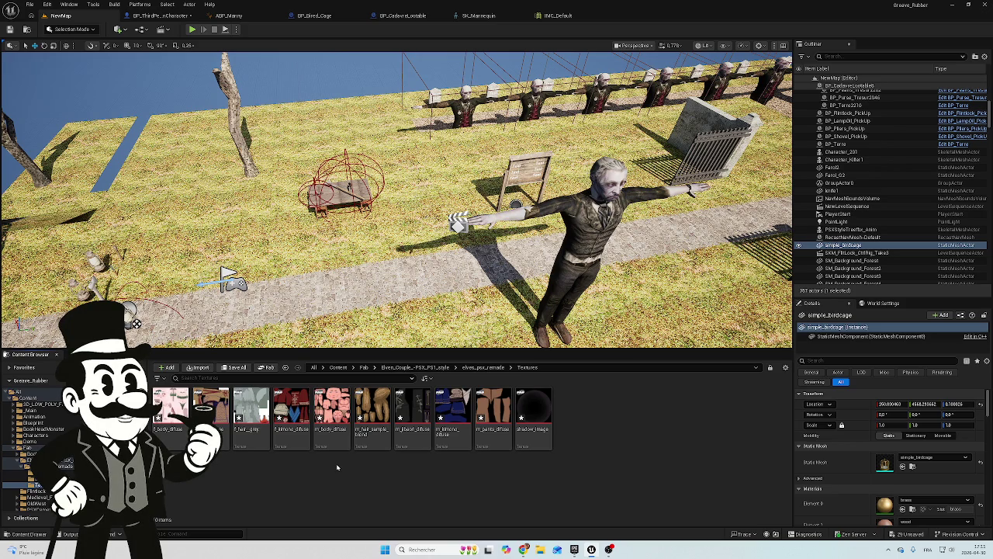
{"action": "key", "text": "alt+Left"}
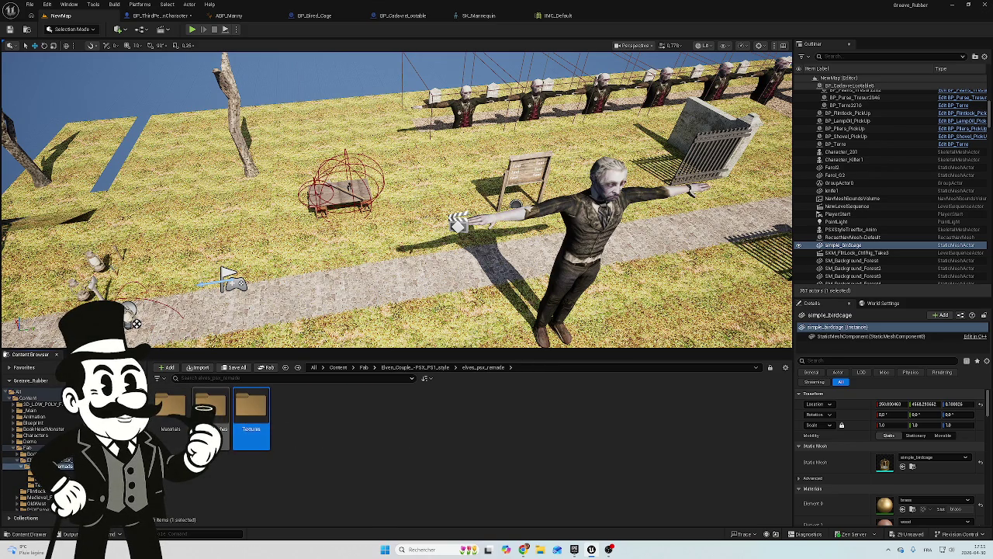
{"action": "double_click", "coordinate": [210, 409]}
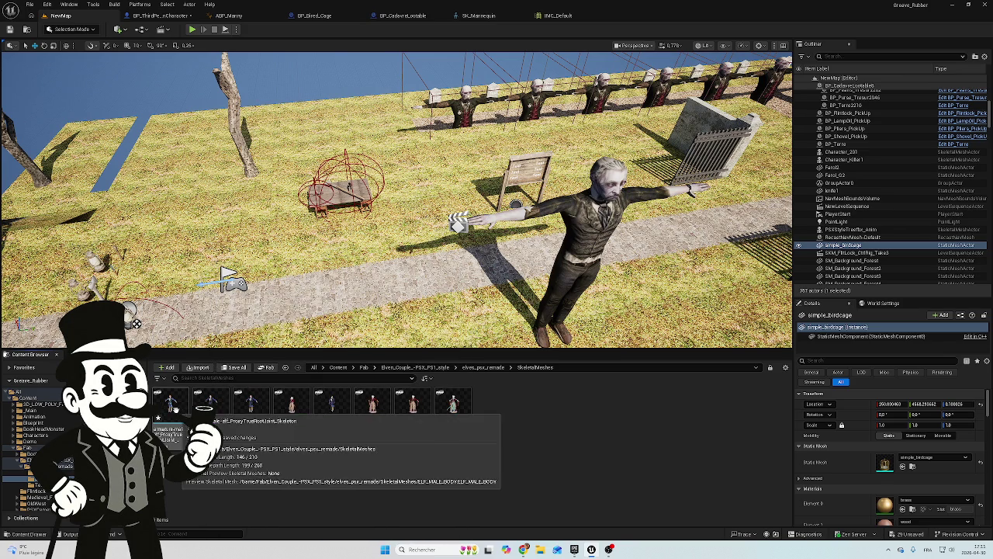
{"action": "left_click", "coordinate": [176, 410]}
Open the elf's armature skeleton, orbit to a close front-right view, then close it
{"action": "double_click", "coordinate": [175, 410]}
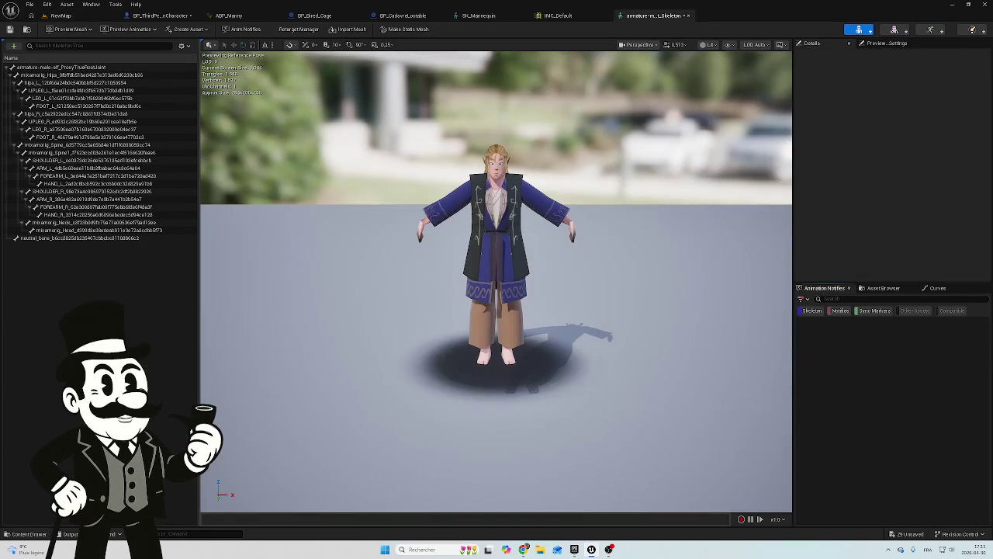
{"action": "mouse_move", "coordinate": [543, 241]}
{"action": "left_mouse_down"}
{"action": "mouse_move", "coordinate": [512, 242]}
{"action": "mouse_move", "coordinate": [558, 241]}
{"action": "mouse_move", "coordinate": [545, 244]}
{"action": "left_mouse_up"}
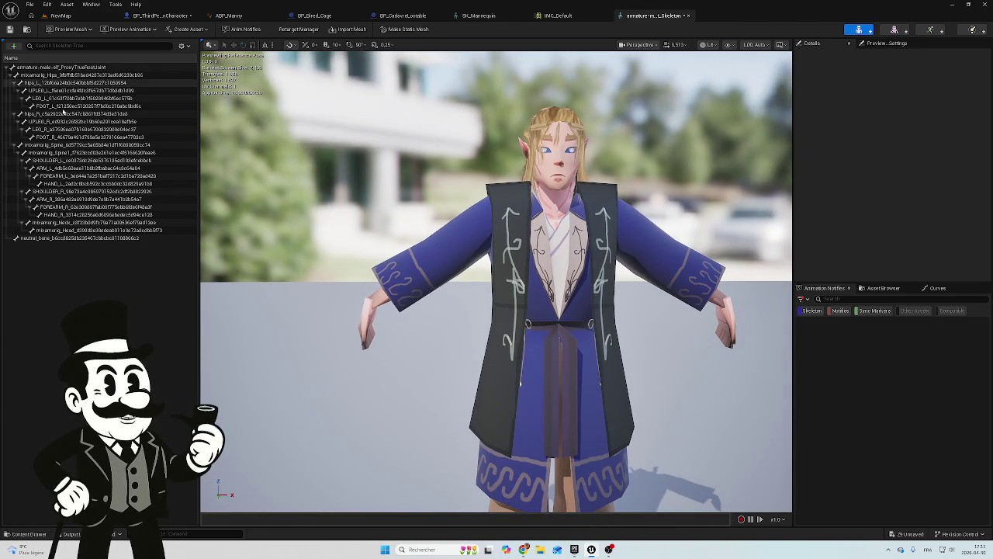
{"action": "mouse_move", "coordinate": [214, 320]}
{"action": "left_mouse_down"}
{"action": "mouse_move", "coordinate": [314, 325]}
{"action": "mouse_move", "coordinate": [314, 377]}
{"action": "mouse_move", "coordinate": [440, 283]}
{"action": "left_mouse_up"}
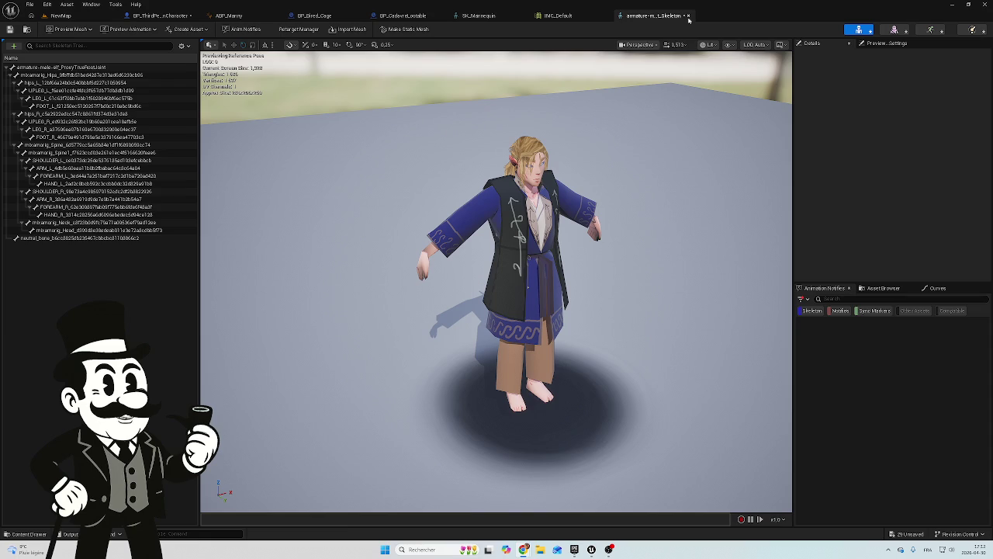
{"action": "left_click", "coordinate": [687, 15]}
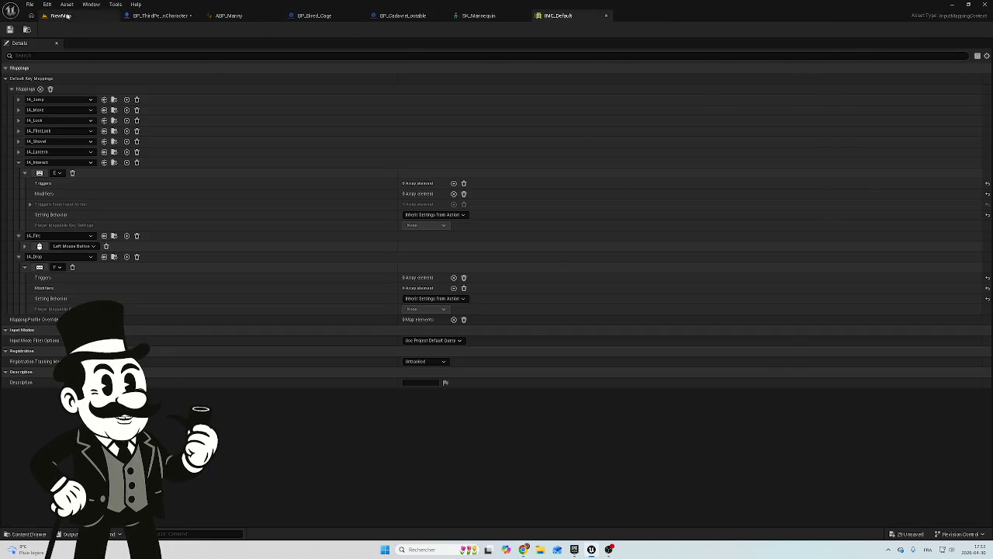
Open ELF_MALE_BODY and orbit its preview close enough to inspect the robe, then return to NewMap
{"action": "left_click", "coordinate": [61, 15]}
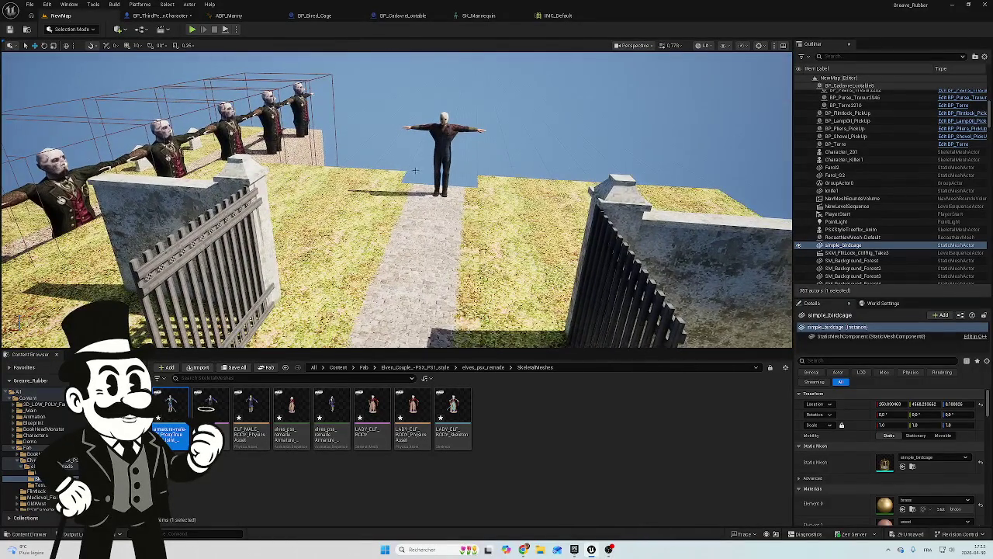
{"action": "mouse_move", "coordinate": [250, 411]}
{"action": "left_click", "coordinate": [210, 401]}
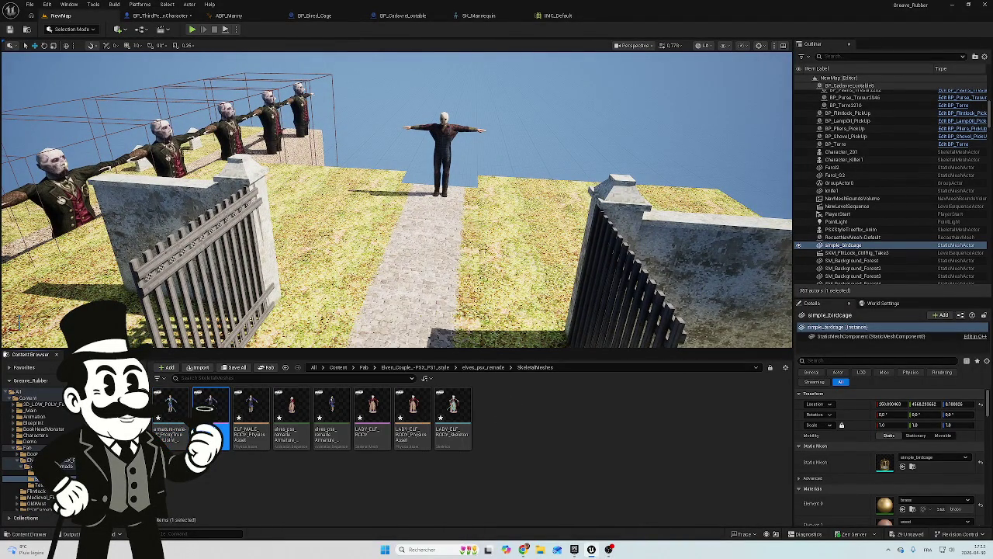
{"action": "double_click", "coordinate": [210, 401]}
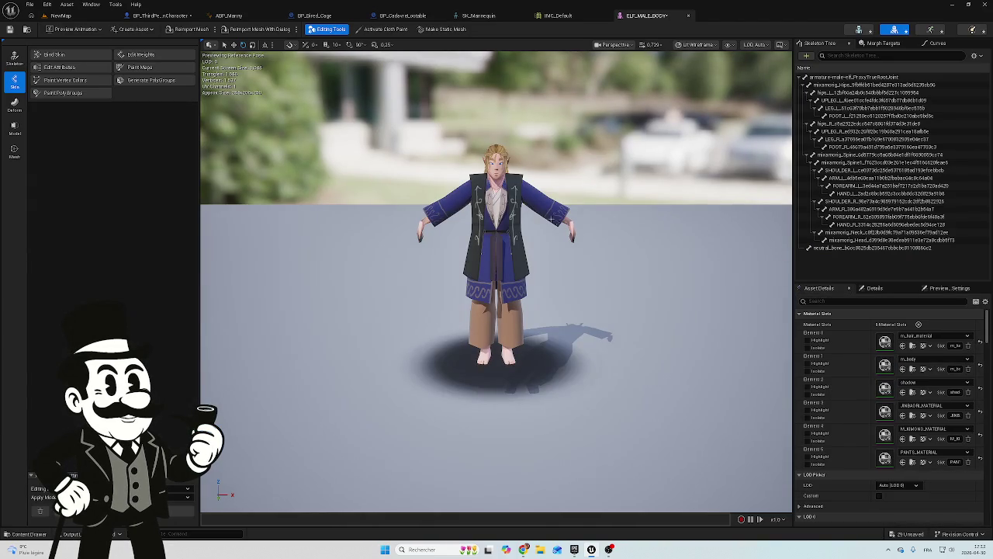
{"action": "scroll", "coordinate": [556, 223], "scroll_direction": "up", "scroll_amount": 5}
{"action": "left_click_drag", "start_coordinate": [556, 223], "coordinate": [520, 225]}
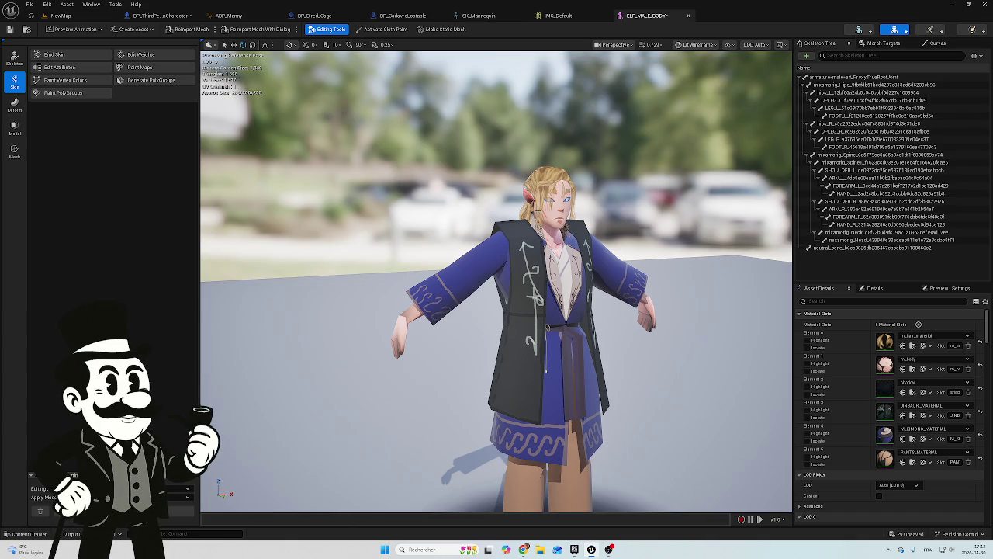
{"action": "mouse_move", "coordinate": [444, 210]}
{"action": "left_mouse_down"}
{"action": "mouse_move", "coordinate": [528, 203]}
{"action": "mouse_move", "coordinate": [535, 147]}
{"action": "mouse_move", "coordinate": [497, 136]}
{"action": "mouse_move", "coordinate": [481, 140]}
{"action": "mouse_move", "coordinate": [512, 155]}
{"action": "mouse_move", "coordinate": [504, 147]}
{"action": "mouse_move", "coordinate": [543, 147]}
{"action": "mouse_move", "coordinate": [520, 156]}
{"action": "mouse_move", "coordinate": [520, 202]}
{"action": "mouse_move", "coordinate": [570, 200]}
{"action": "mouse_move", "coordinate": [419, 223]}
{"action": "left_mouse_up"}
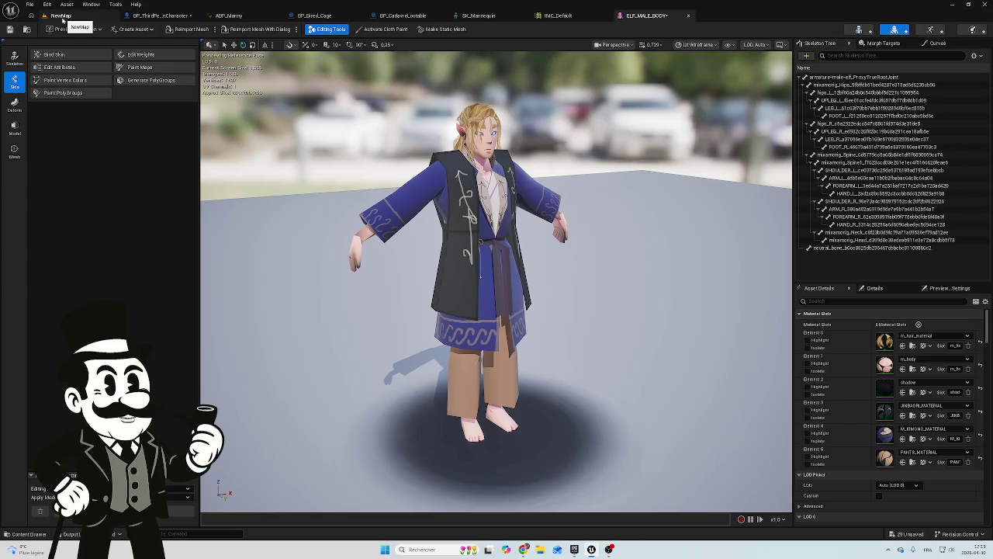
{"action": "left_click", "coordinate": [62, 16]}
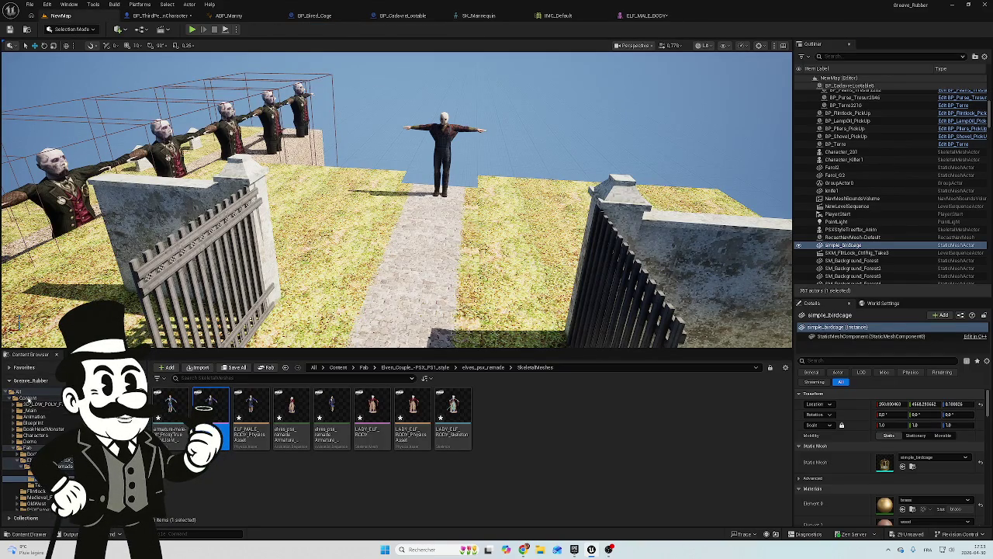
Open the Content > Animation folder and fly the viewport camera toward the golden birdcage
{"action": "left_click", "coordinate": [27, 398]}
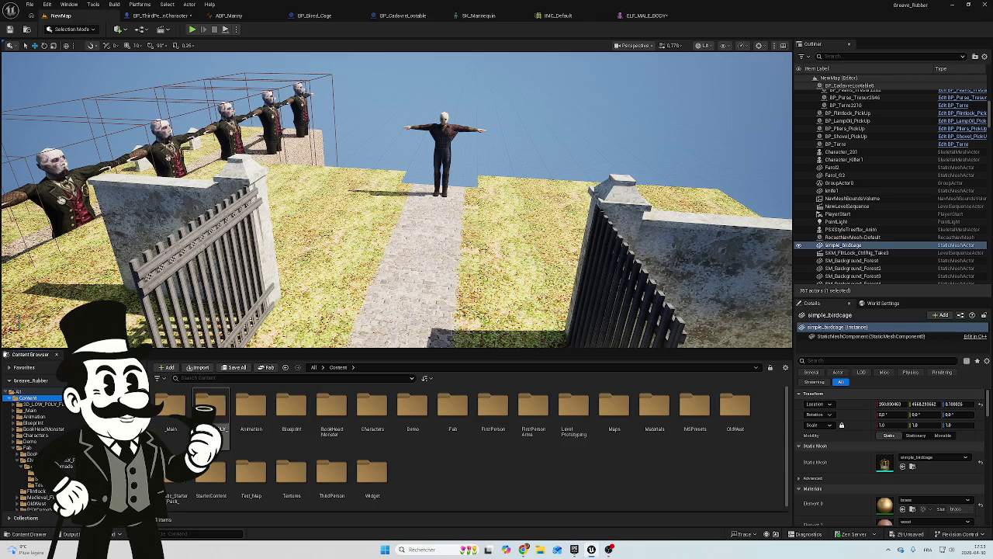
{"action": "double_click", "coordinate": [251, 410]}
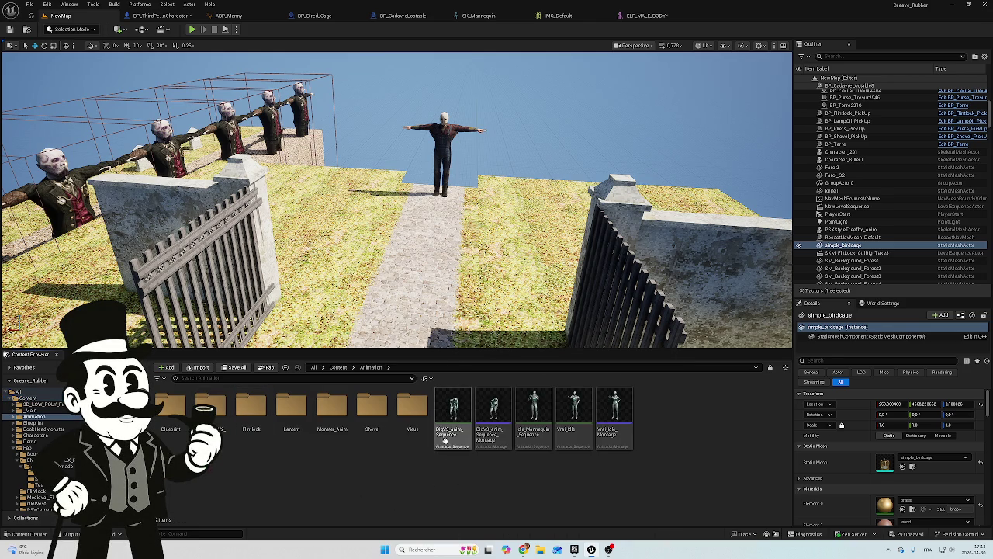
{"action": "mouse_move", "coordinate": [451, 432]}
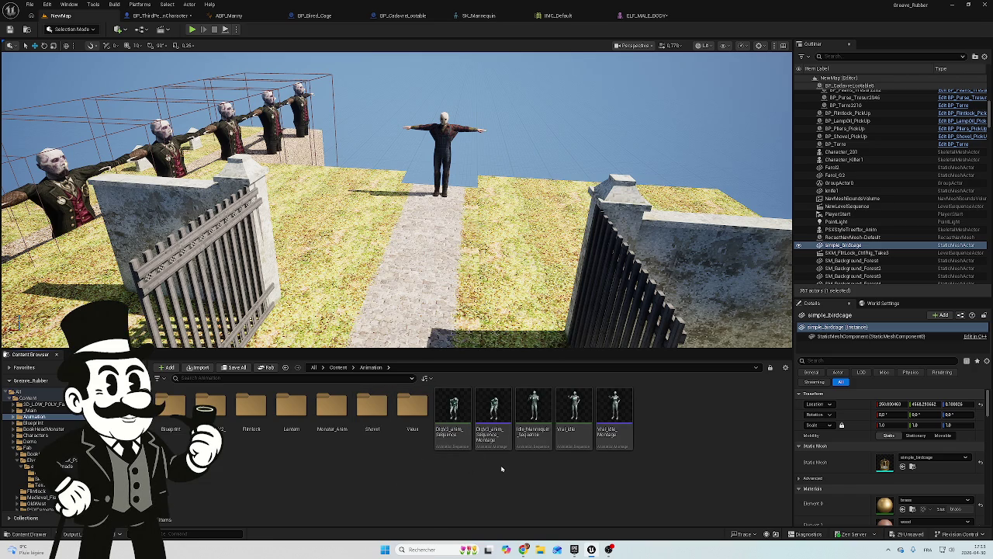
{"action": "mouse_move", "coordinate": [501, 450]}
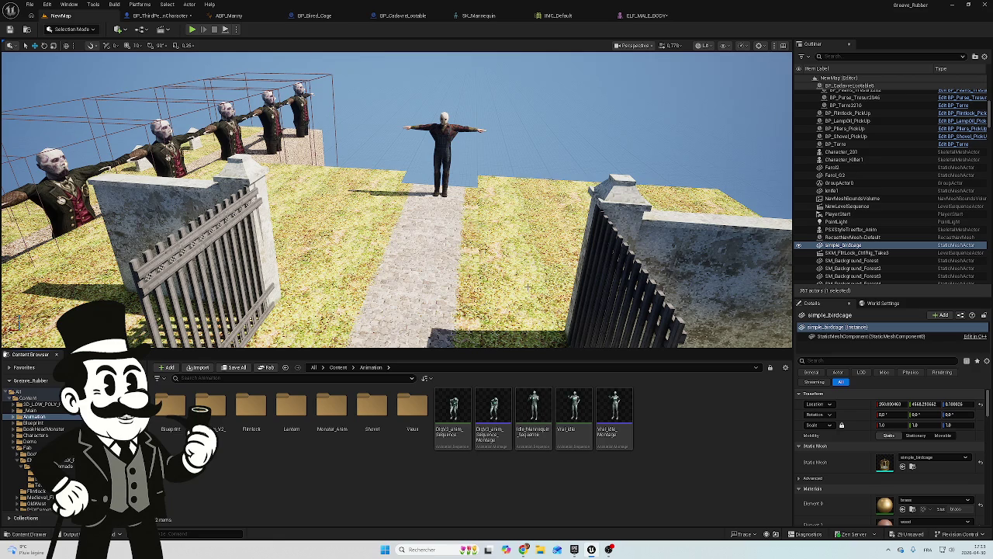
{"action": "left_click_drag", "start_coordinate": [397, 233], "coordinate": [327, 167]}
{"action": "left_click", "coordinate": [159, 15]}
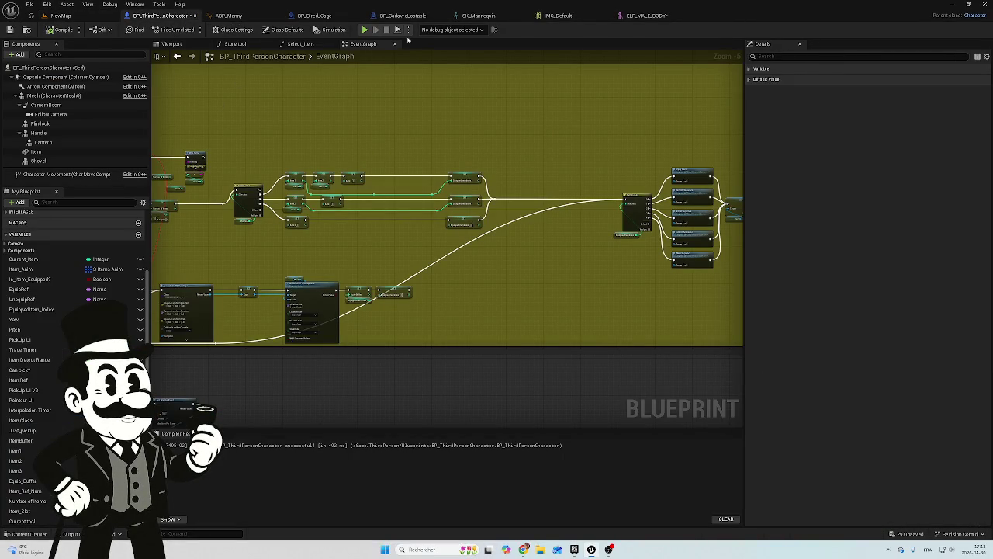
Show the Fab folder and check the Elven Couple folder's actions without deleting anything
{"action": "left_click", "coordinate": [60, 15]}
{"action": "left_click", "coordinate": [27, 448]}
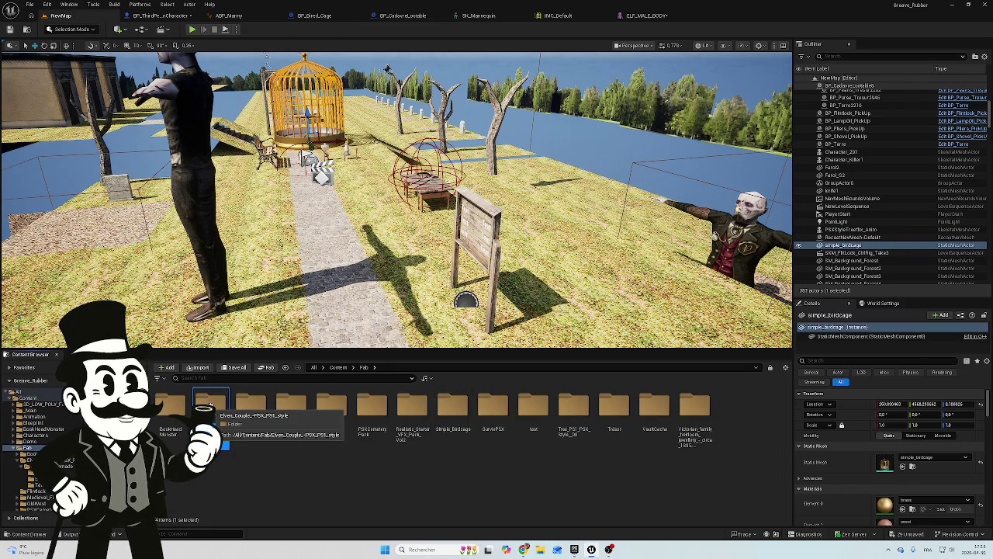
{"action": "right_click", "coordinate": [210, 404]}
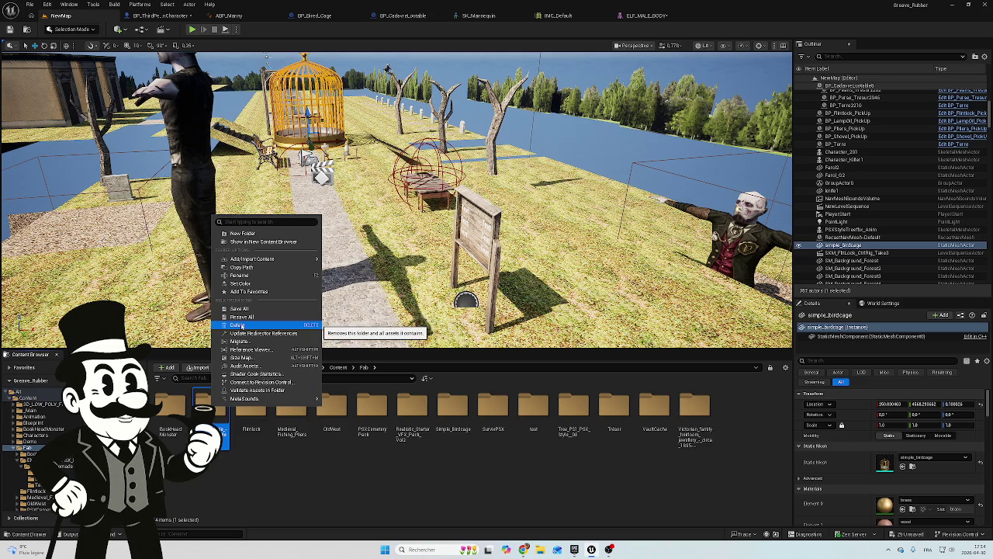
{"action": "key", "text": "Escape"}
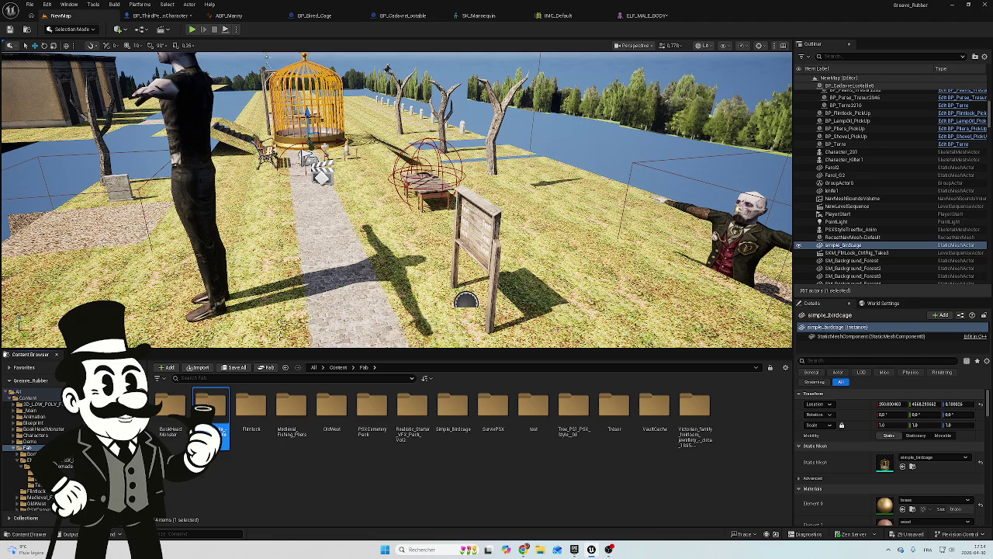
In elves_psx_remade, select the Textures, Meshes and Materials folders and delete them
{"action": "double_click", "coordinate": [211, 411]}
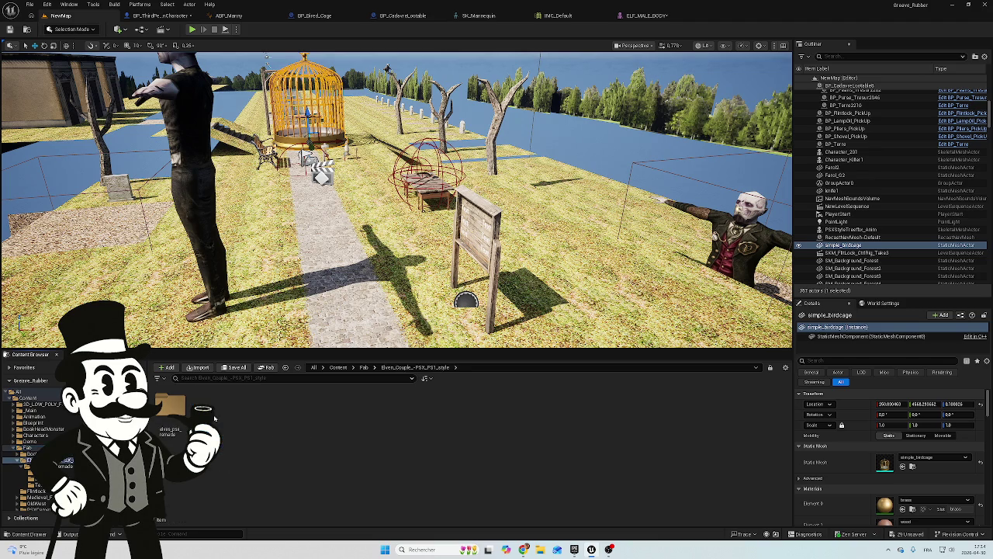
{"action": "double_click", "coordinate": [170, 411]}
{"action": "double_click", "coordinate": [249, 408]}
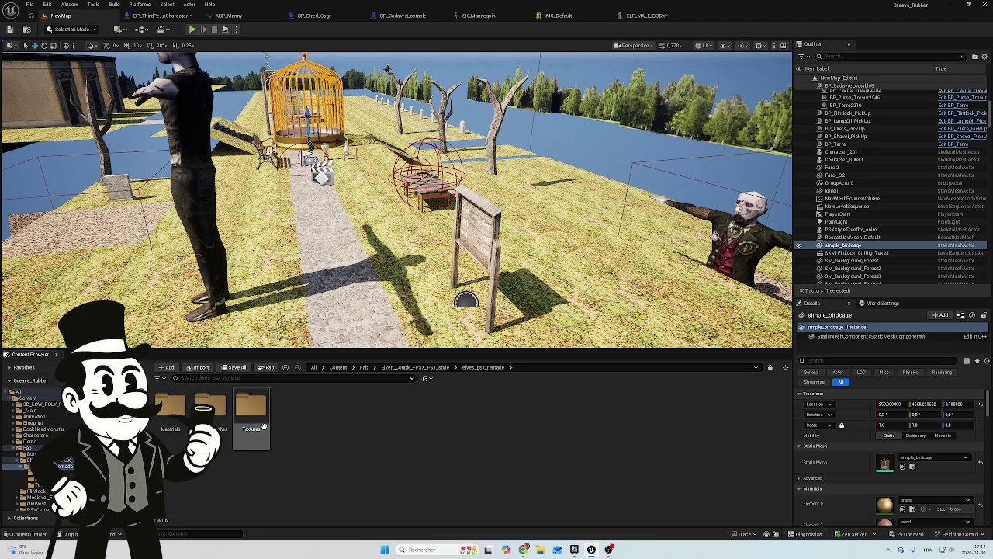
{"action": "key", "text": "alt+Left"}
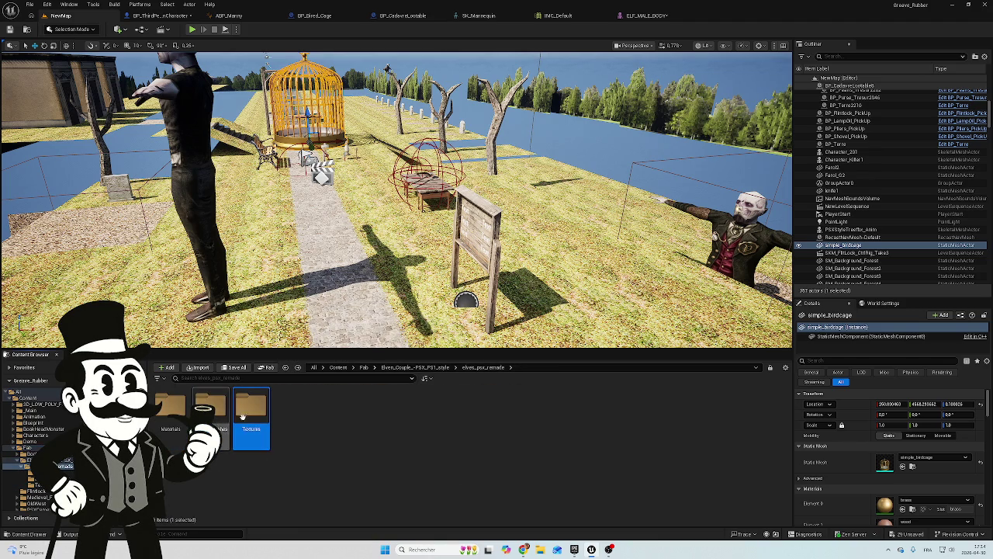
{"action": "right_click", "coordinate": [262, 409]}
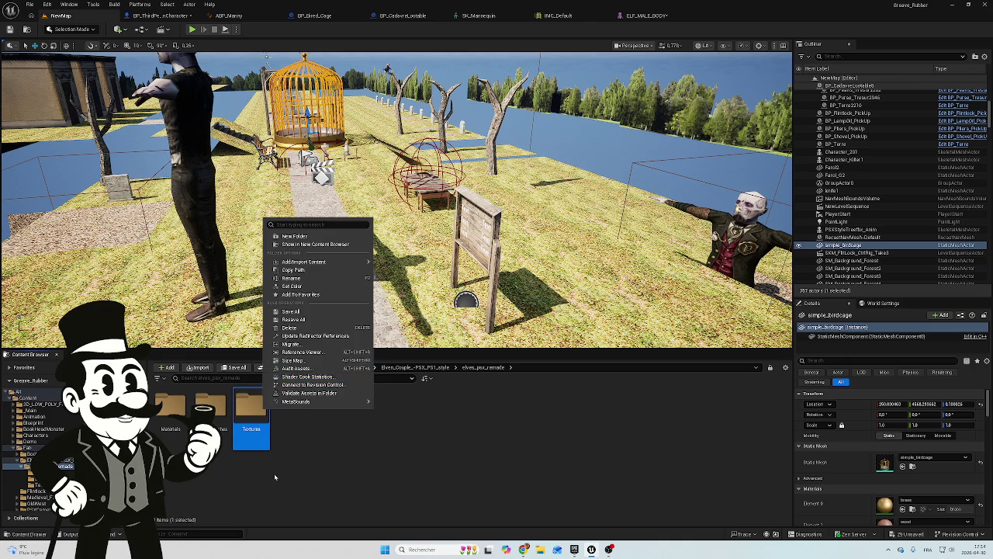
{"action": "key", "text": "Escape"}
{"action": "left_click", "coordinate": [211, 415], "text": "ctrl"}
{"action": "left_click", "coordinate": [170, 412], "text": "ctrl"}
{"action": "right_click", "coordinate": [206, 420]}
{"action": "left_click", "coordinate": [230, 339]}
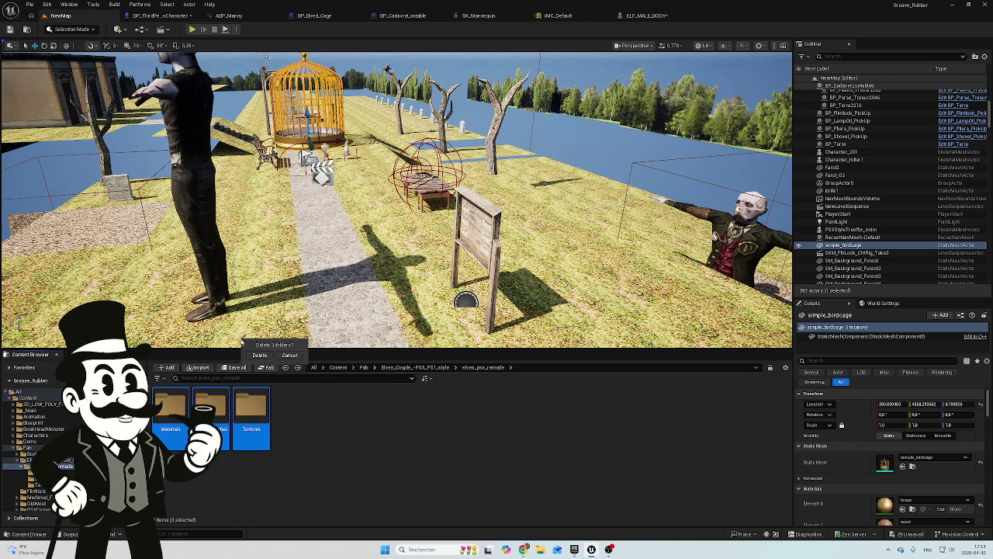
{"action": "left_click", "coordinate": [260, 355]}
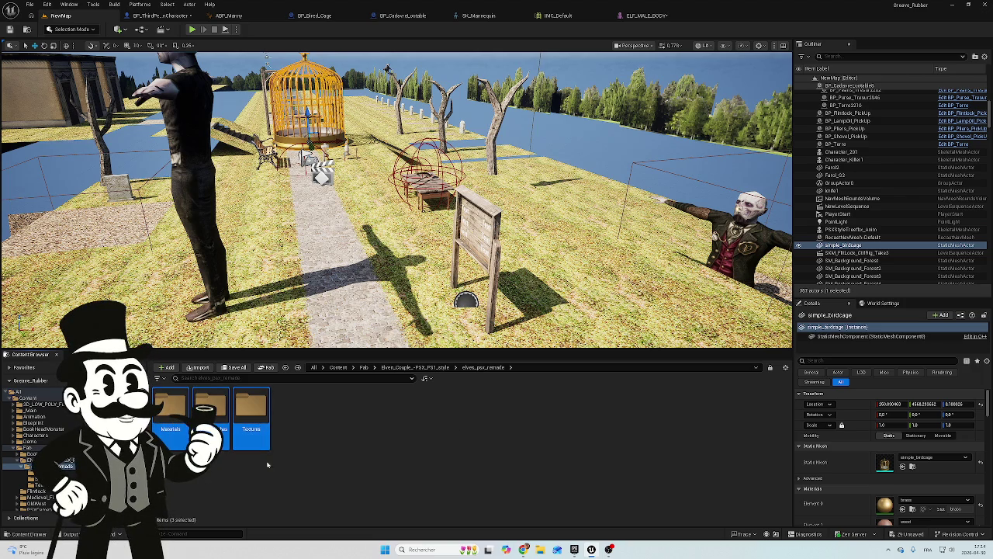
Select all ten materials in the Materials folder and force delete them
{"action": "double_click", "coordinate": [170, 407]}
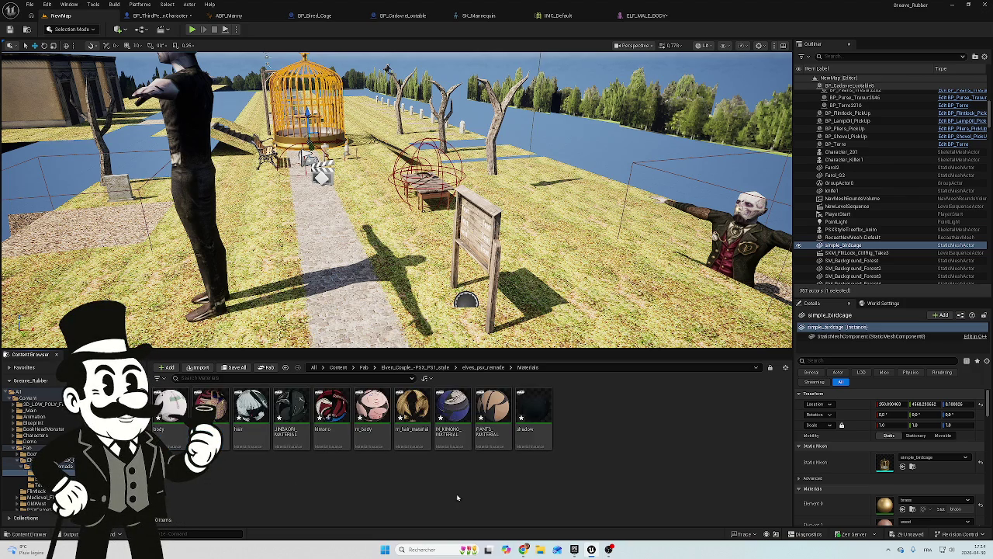
{"action": "left_click", "coordinate": [170, 407]}
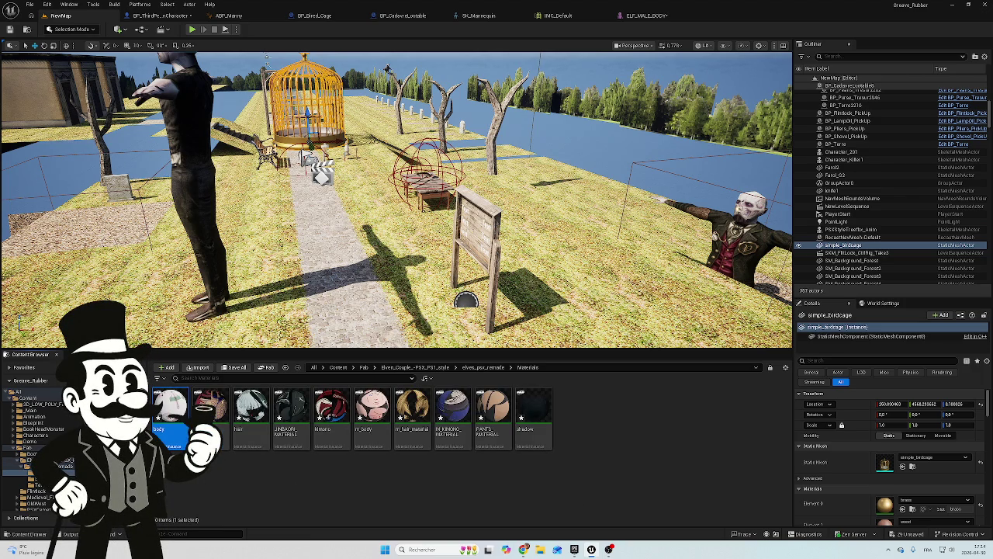
{"action": "left_click", "coordinate": [520, 417], "text": "shift"}
{"action": "right_click", "coordinate": [522, 417]}
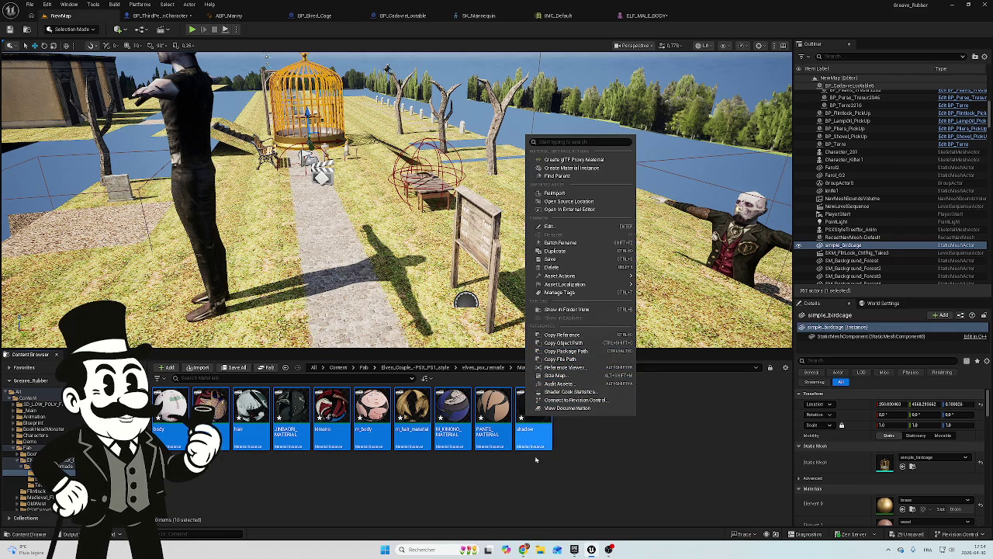
{"action": "left_click", "coordinate": [519, 444]}
{"action": "left_click", "coordinate": [520, 435]}
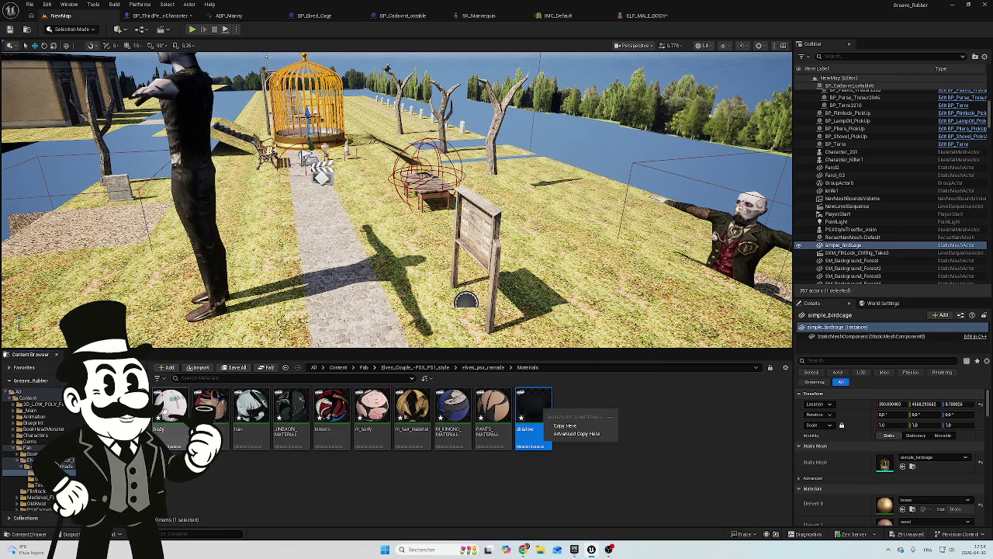
{"action": "left_click", "coordinate": [576, 452]}
{"action": "mouse_move", "coordinate": [575, 453]}
{"action": "left_mouse_down"}
{"action": "mouse_move", "coordinate": [536, 436]}
{"action": "mouse_move", "coordinate": [186, 422]}
{"action": "mouse_move", "coordinate": [209, 431]}
{"action": "left_mouse_up"}
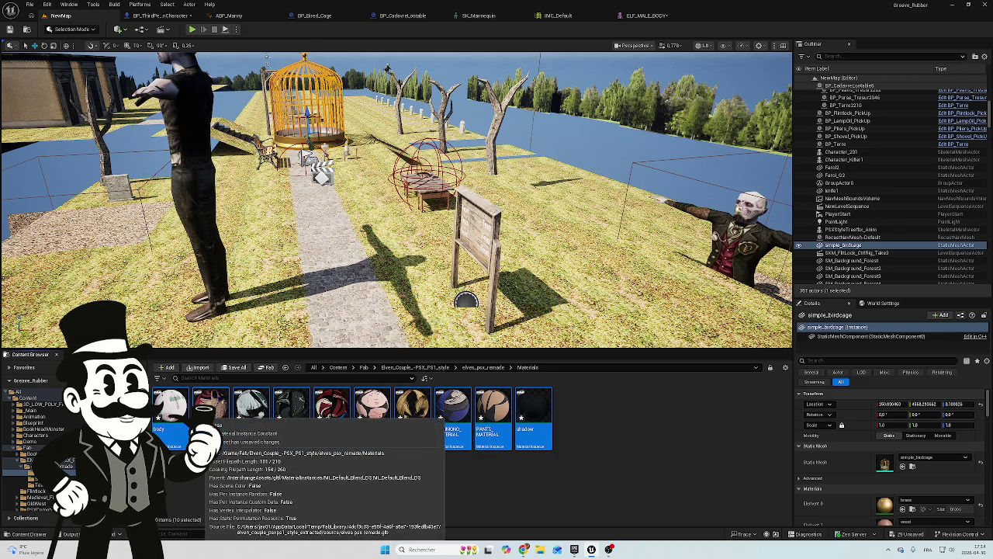
{"action": "key", "text": "Delete"}
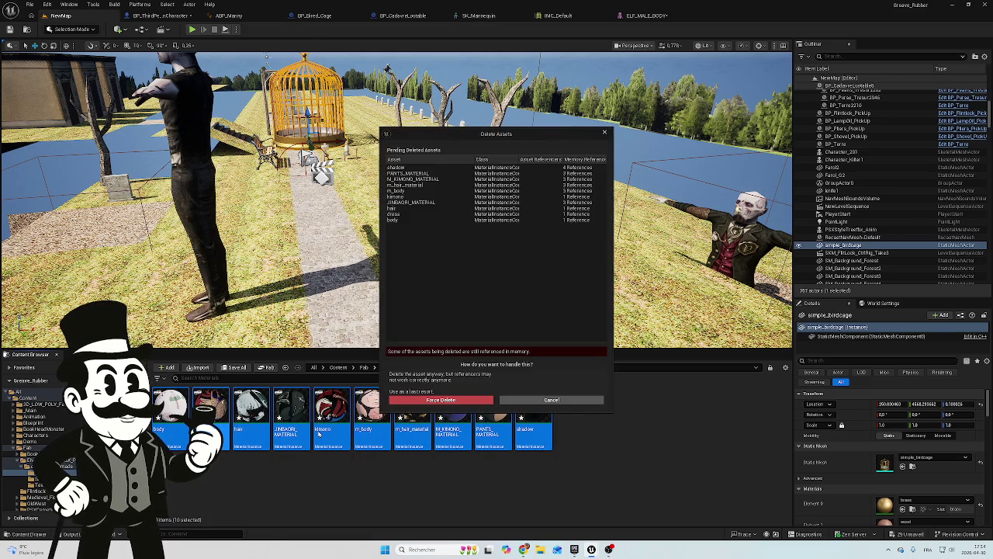
{"action": "left_click", "coordinate": [458, 402]}
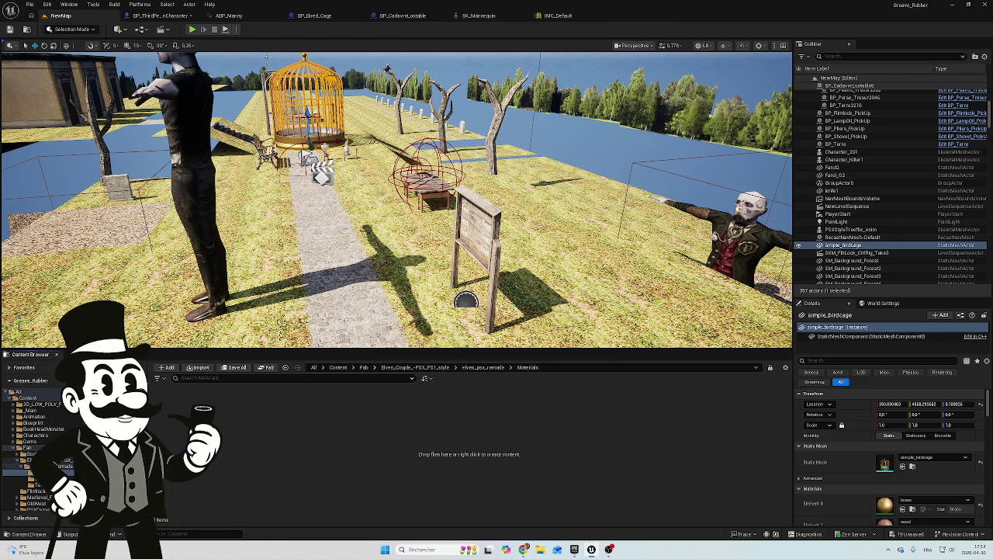
Delete all ten textures from the elves_psx_remade Textures folder
{"action": "left_click", "coordinate": [30, 460]}
{"action": "double_click", "coordinate": [169, 405]}
{"action": "left_click", "coordinate": [250, 419]}
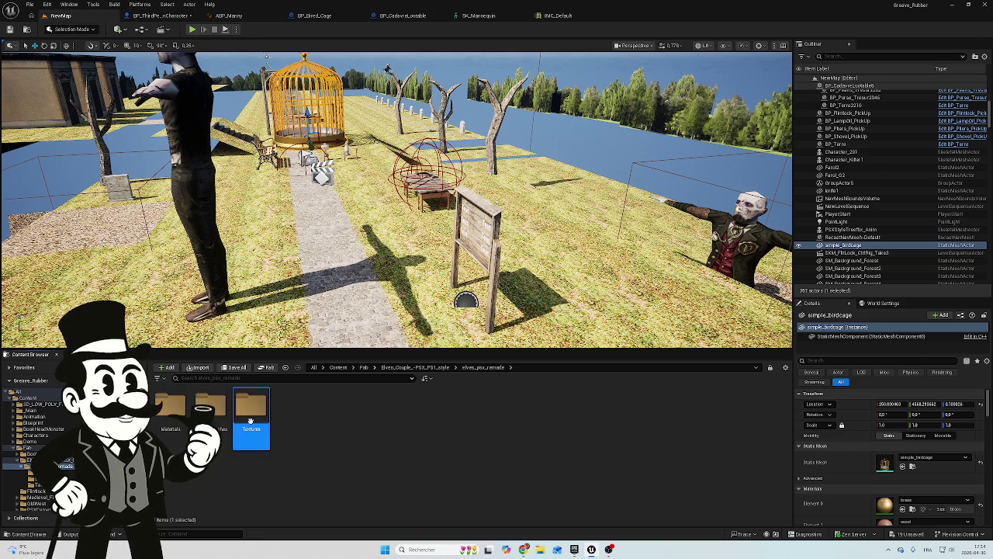
{"action": "key", "text": "Delete"}
{"action": "left_click", "coordinate": [269, 438]}
{"action": "left_click", "coordinate": [210, 419]}
{"action": "double_click", "coordinate": [250, 405]}
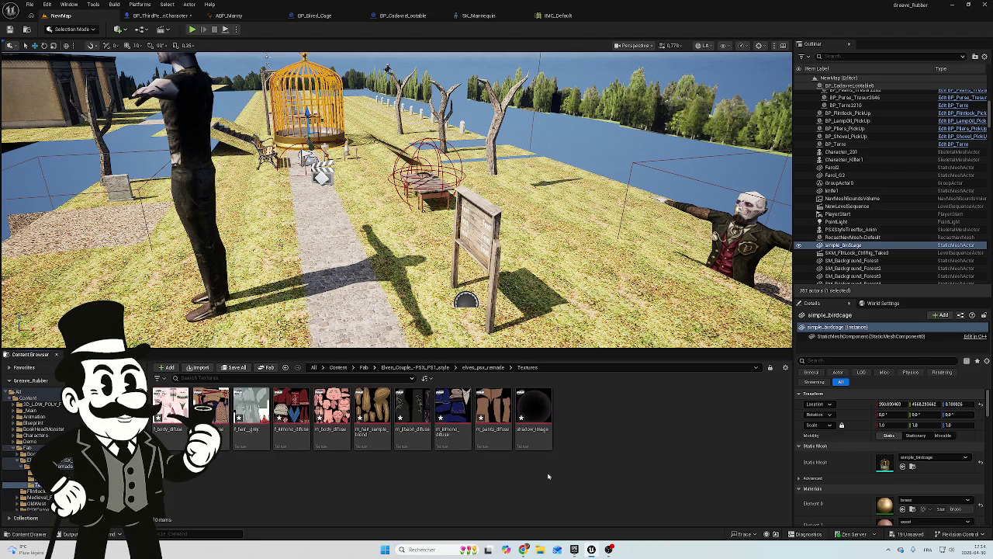
{"action": "left_click", "coordinate": [534, 419]}
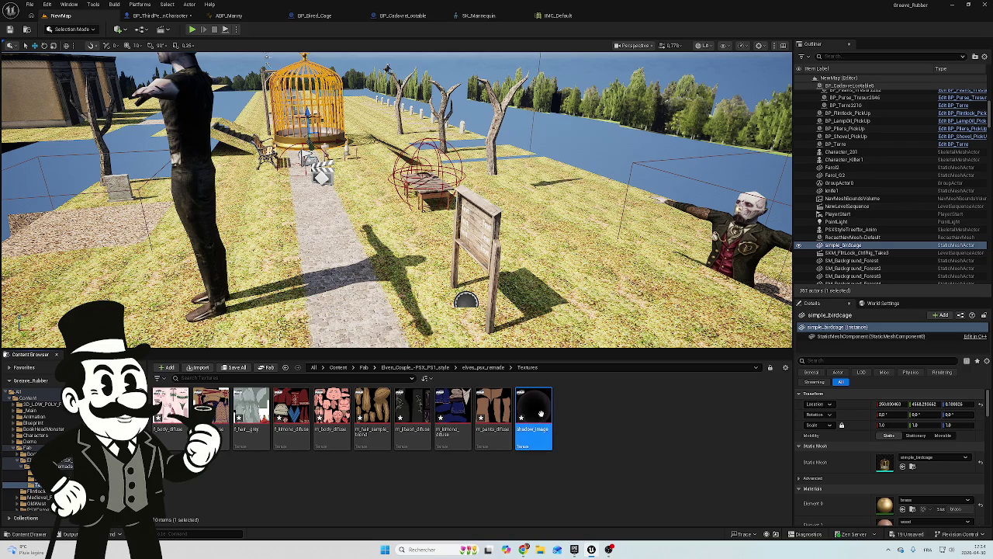
{"action": "left_click", "coordinate": [524, 408], "text": "ctrl"}
{"action": "left_click", "coordinate": [524, 408]}
{"action": "key", "text": "ctrl+a"}
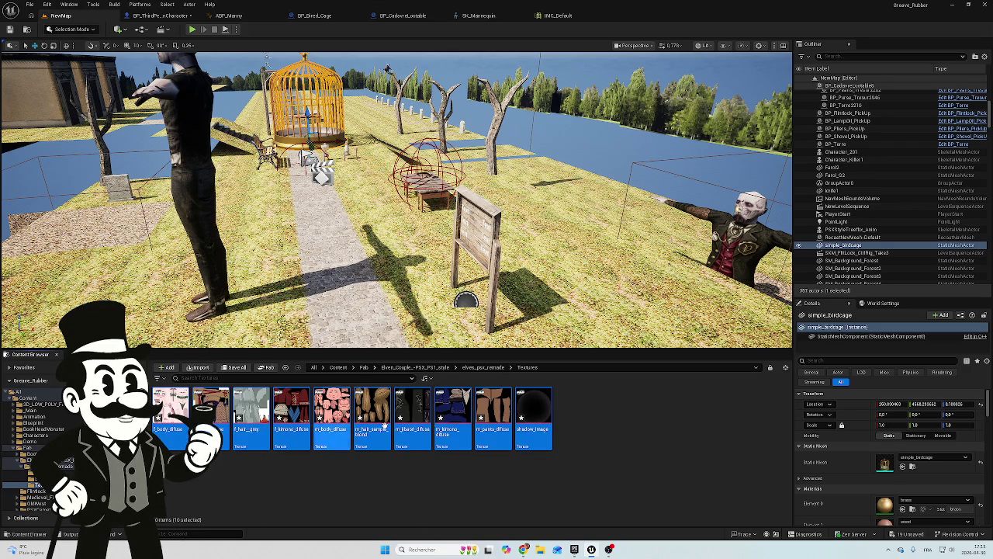
{"action": "key", "text": "ctrl+s"}
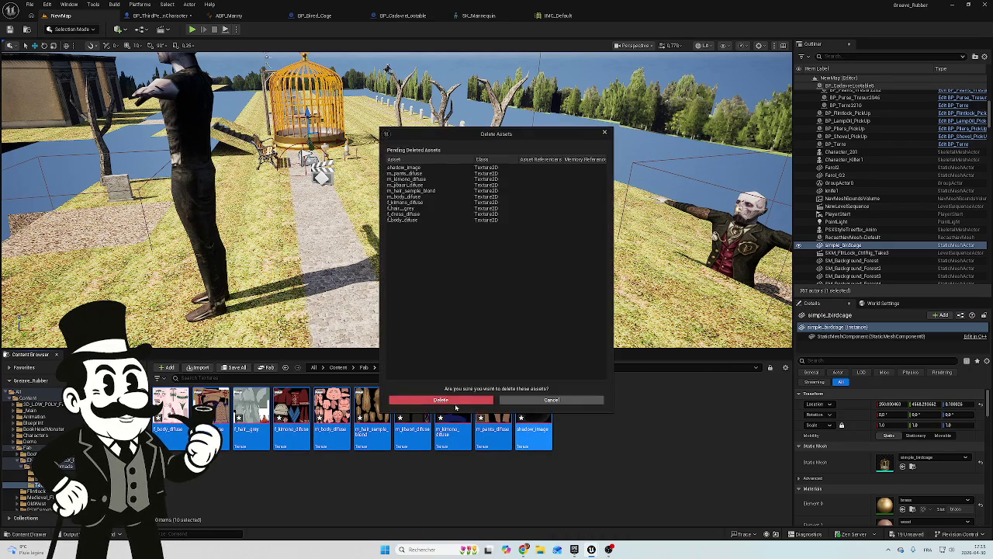
{"action": "left_click", "coordinate": [440, 402]}
In SkeletalMeshes, preview the elf armature animation, then close the preview
{"action": "left_click", "coordinate": [16, 455]}
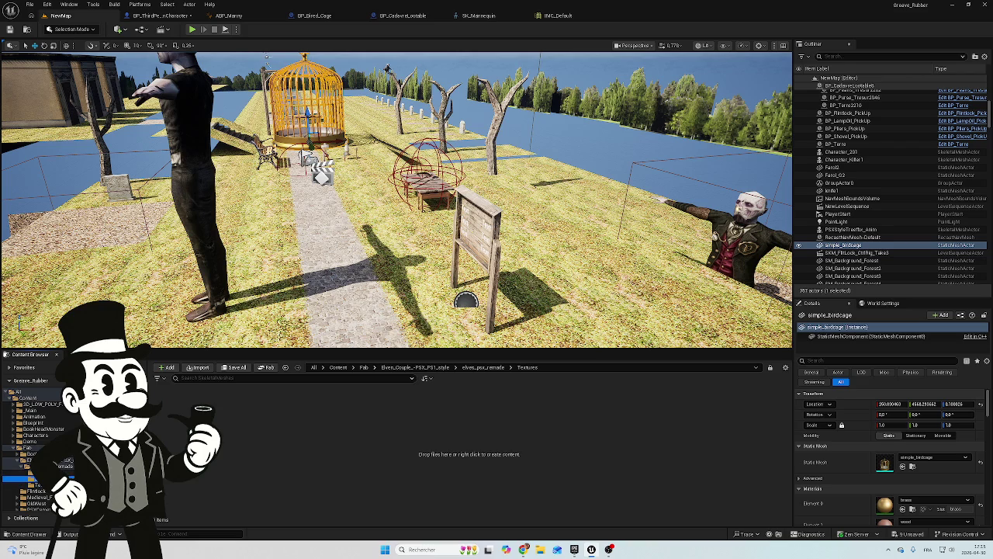
{"action": "left_click", "coordinate": [23, 479]}
{"action": "left_click", "coordinate": [453, 419]}
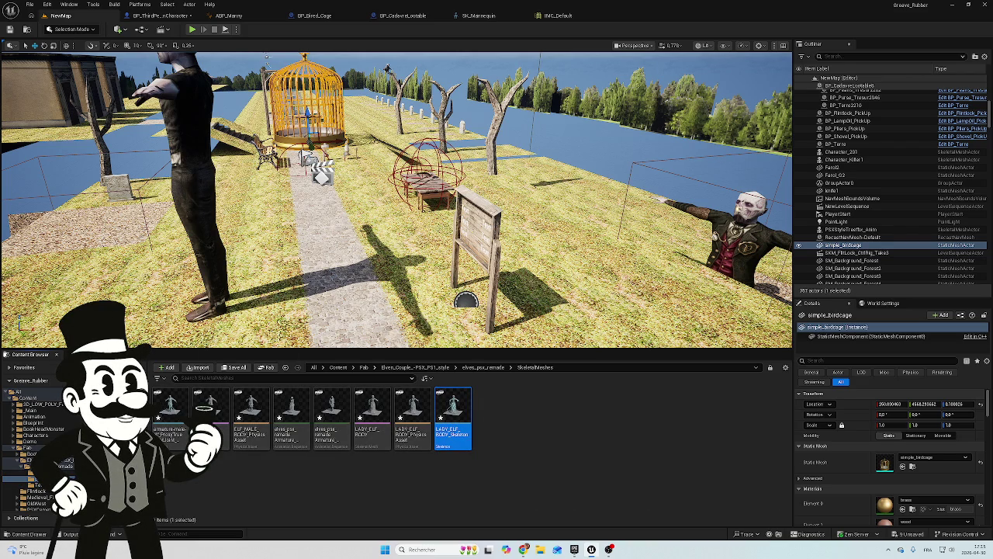
{"action": "left_click", "coordinate": [295, 417]}
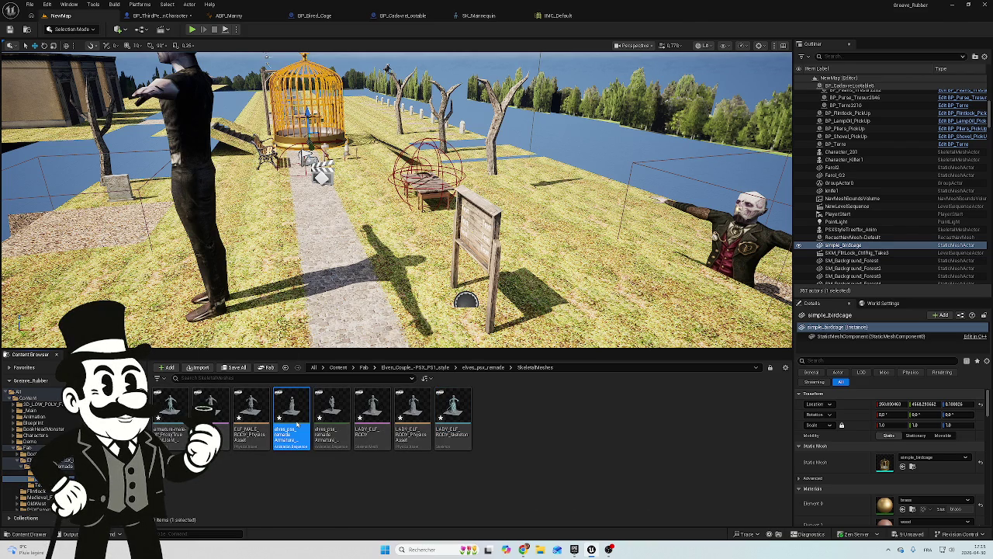
{"action": "double_click", "coordinate": [297, 423]}
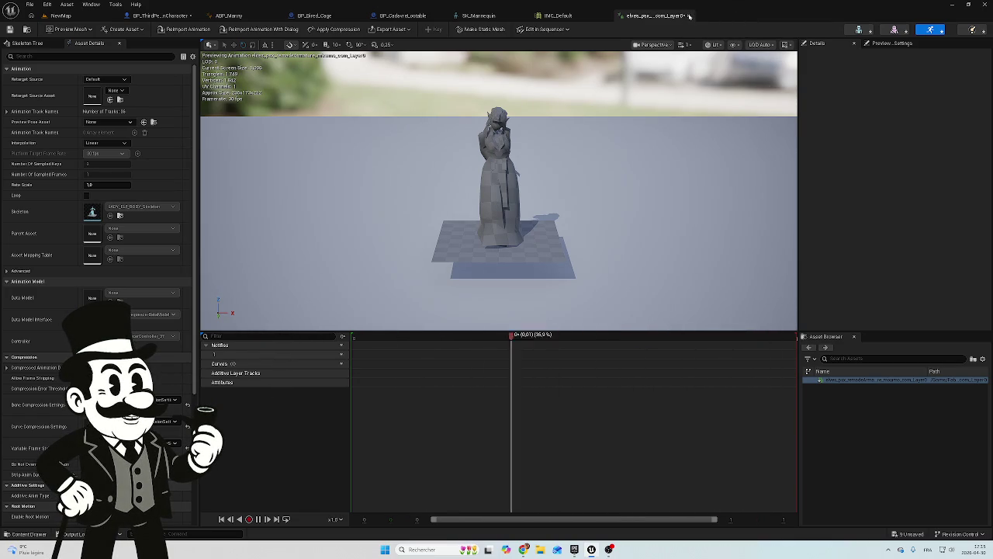
{"action": "left_click", "coordinate": [690, 16]}
Select every skeletal mesh asset and force delete them
{"action": "left_click", "coordinate": [156, 17]}
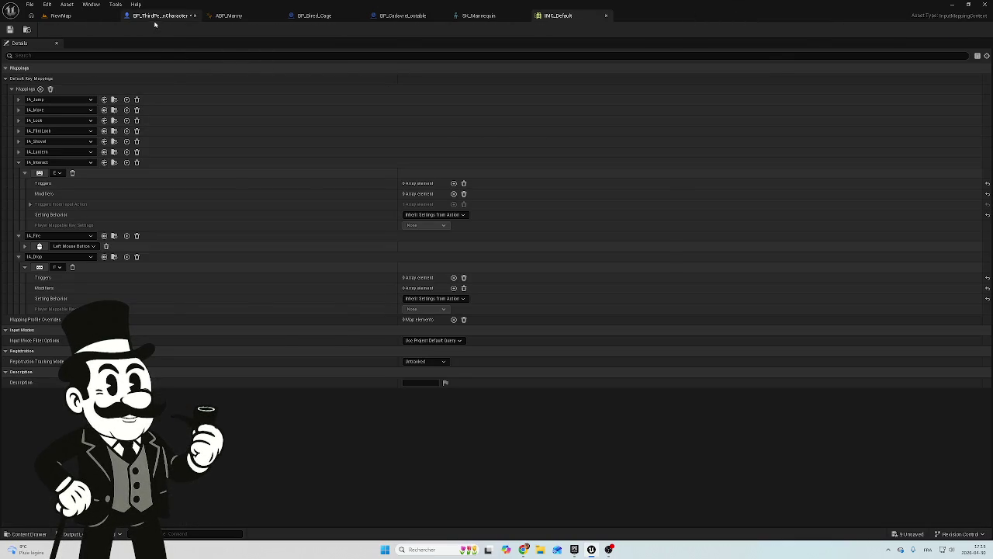
{"action": "left_click", "coordinate": [61, 16]}
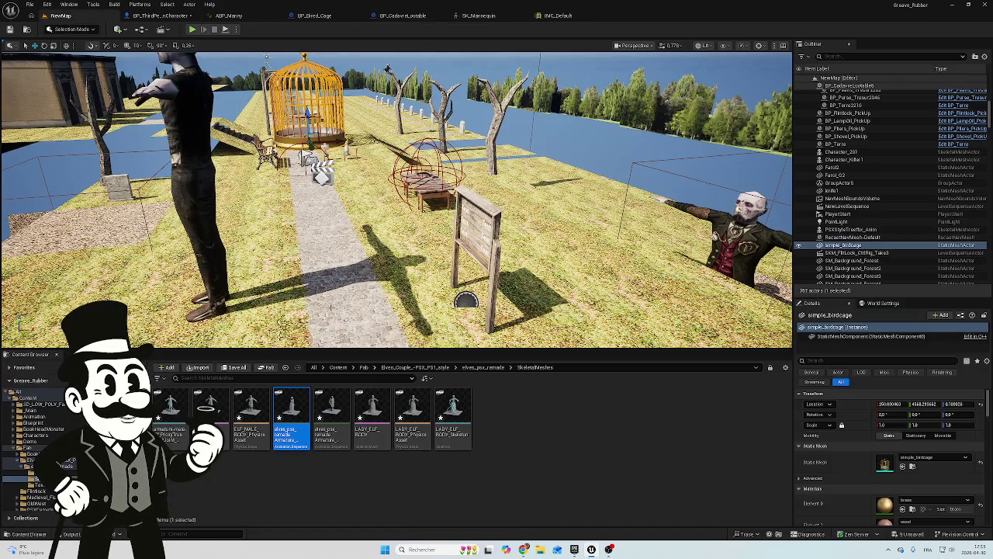
{"action": "left_click", "coordinate": [442, 418]}
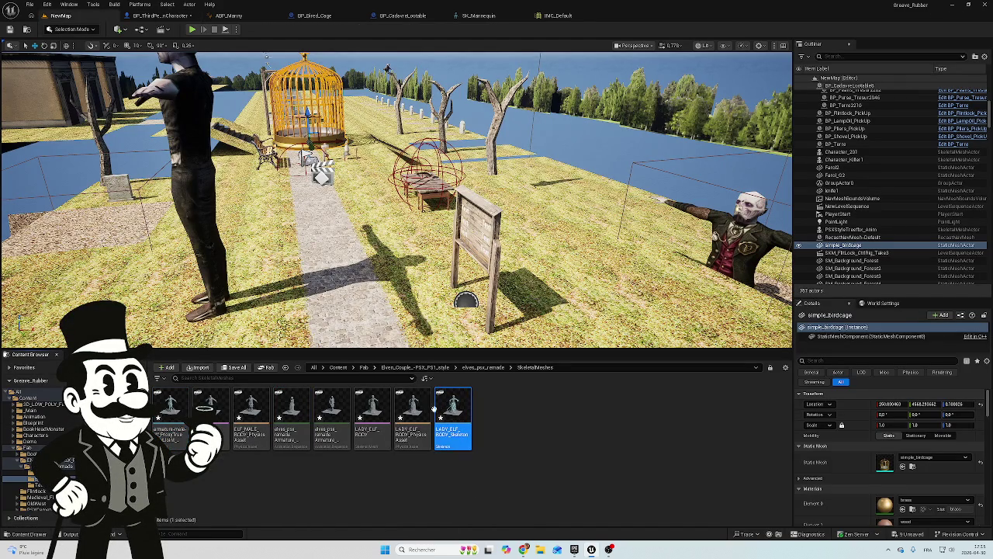
{"action": "left_click", "coordinate": [171, 407], "text": "shift"}
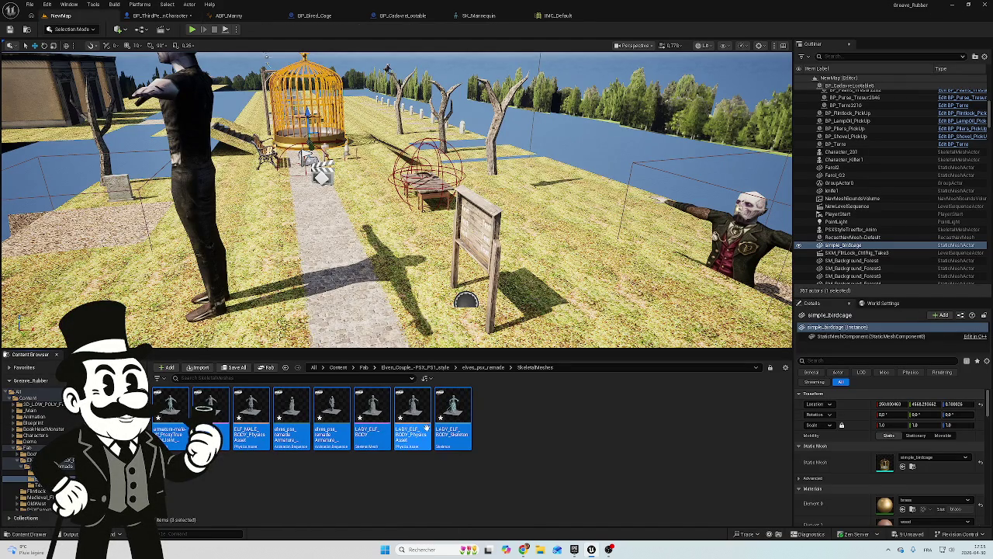
{"action": "key", "text": "Delete"}
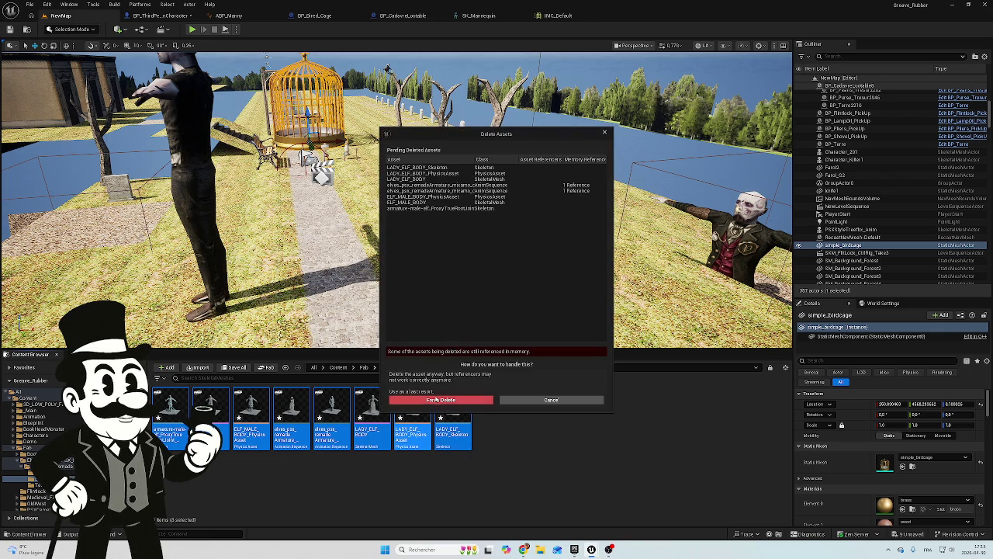
{"action": "left_click", "coordinate": [440, 400]}
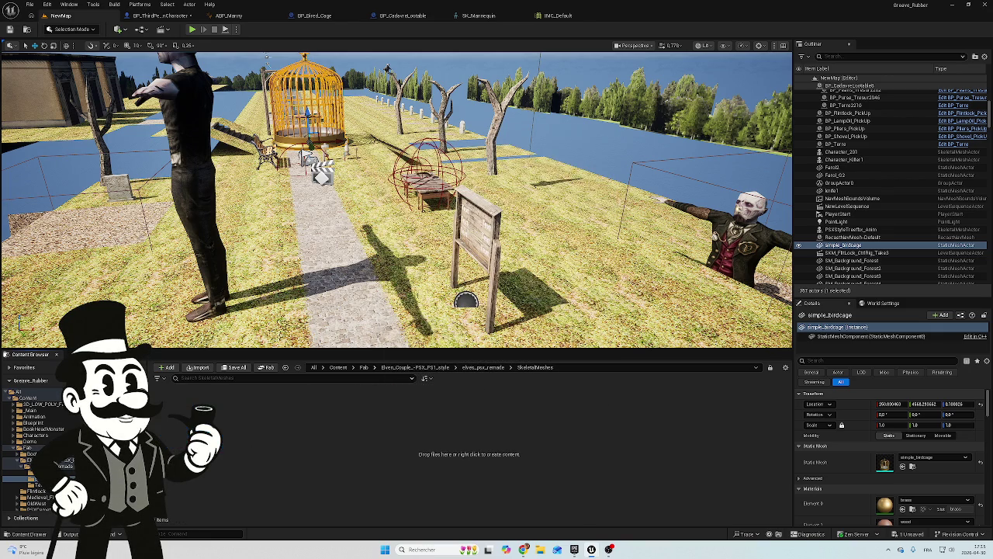
Go back up to Elven_Couple and select the elves_psx_remade folder for deletion
{"action": "left_click", "coordinate": [68, 472]}
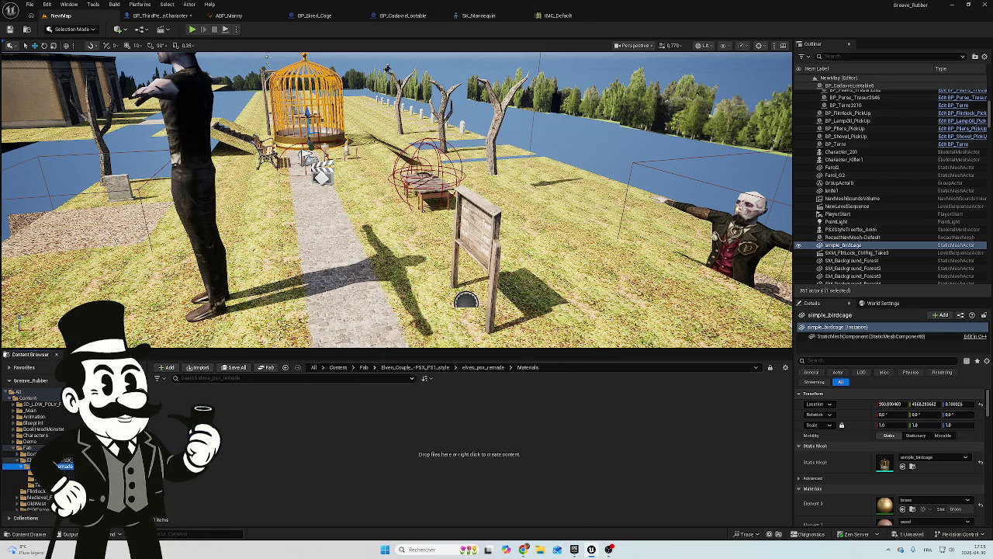
{"action": "left_click", "coordinate": [54, 465]}
{"action": "left_click", "coordinate": [55, 460]}
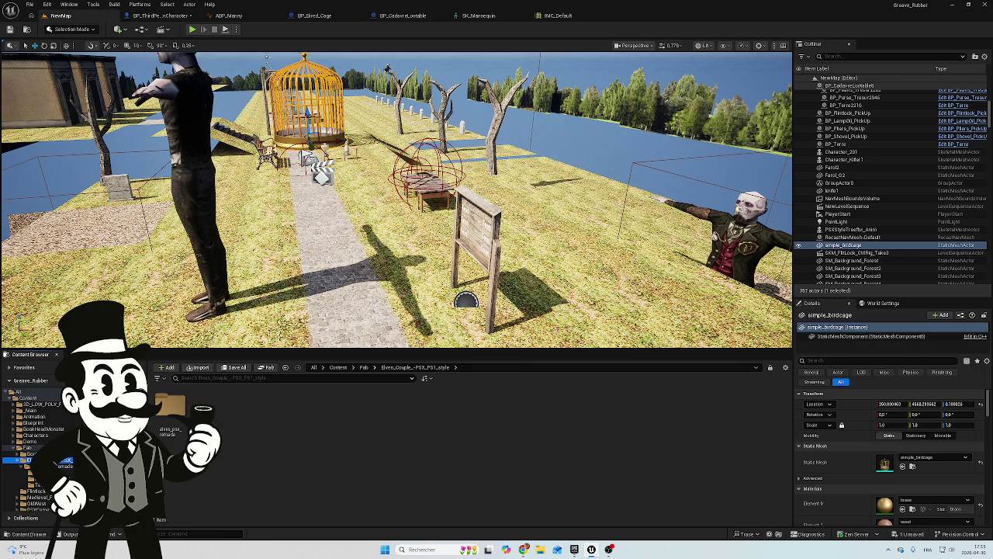
{"action": "left_click", "coordinate": [175, 419]}
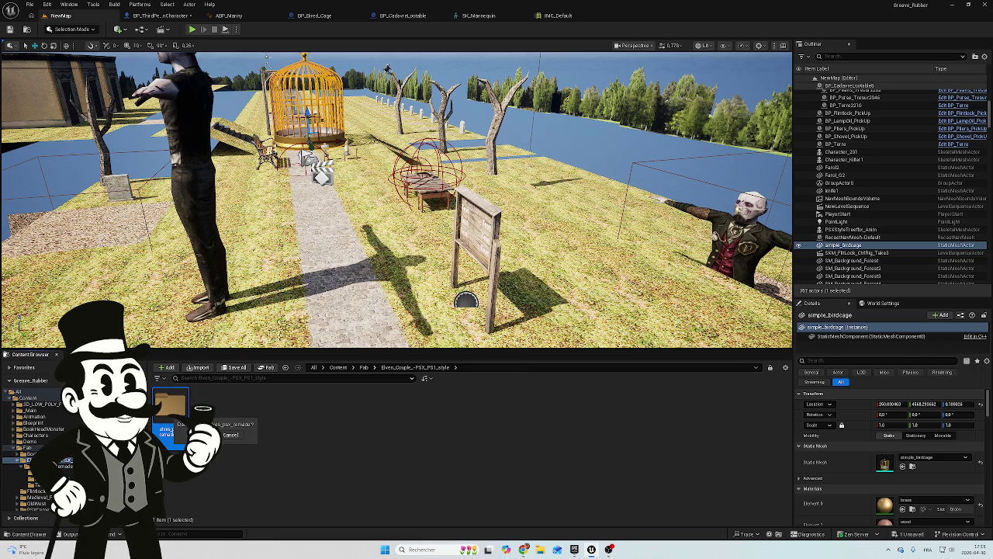
{"action": "key", "text": "Return"}
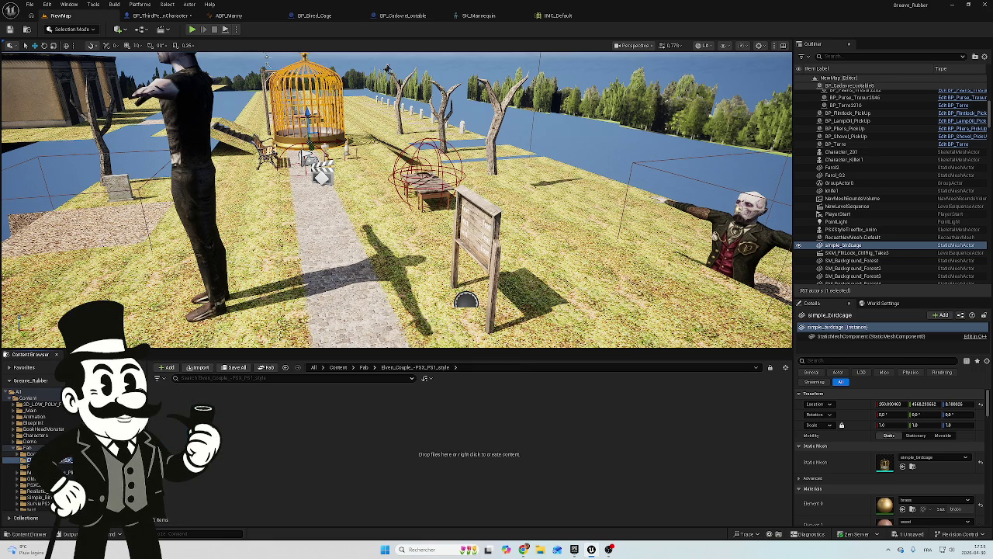
Open the BookHeadMonster pack in Fab and browse its Demo and Animations subfolders
{"action": "left_click", "coordinate": [27, 448]}
{"action": "left_click", "coordinate": [29, 441]}
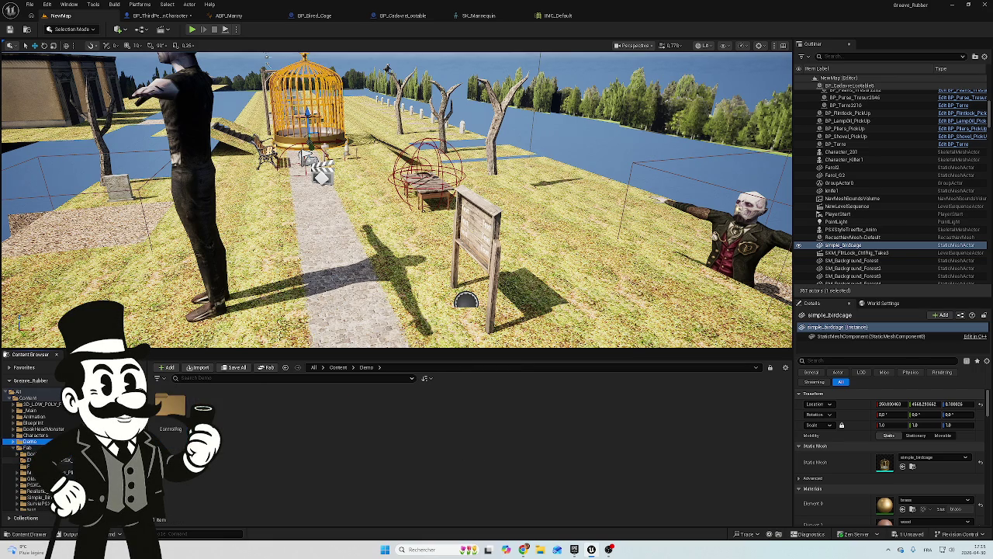
{"action": "left_click", "coordinate": [28, 447]}
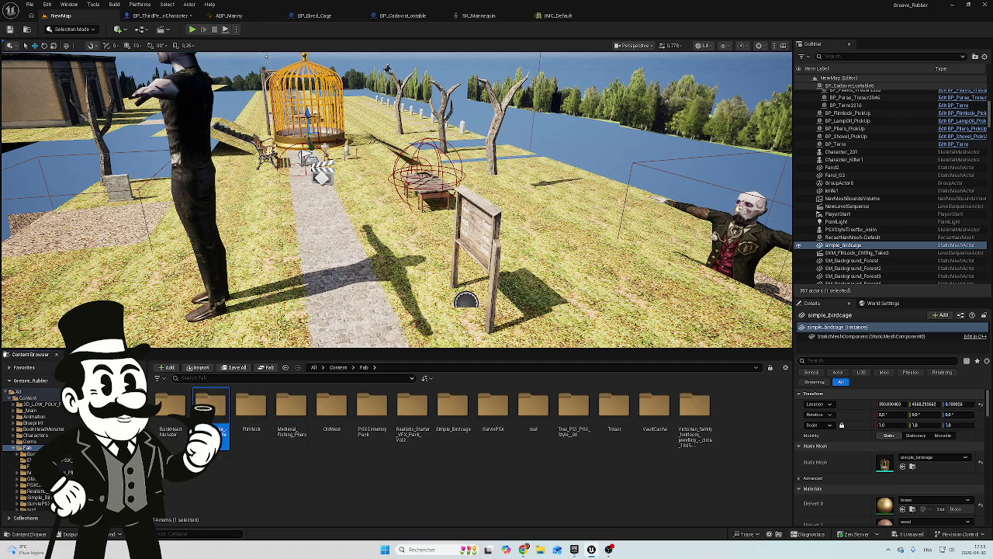
{"action": "left_click", "coordinate": [221, 434]}
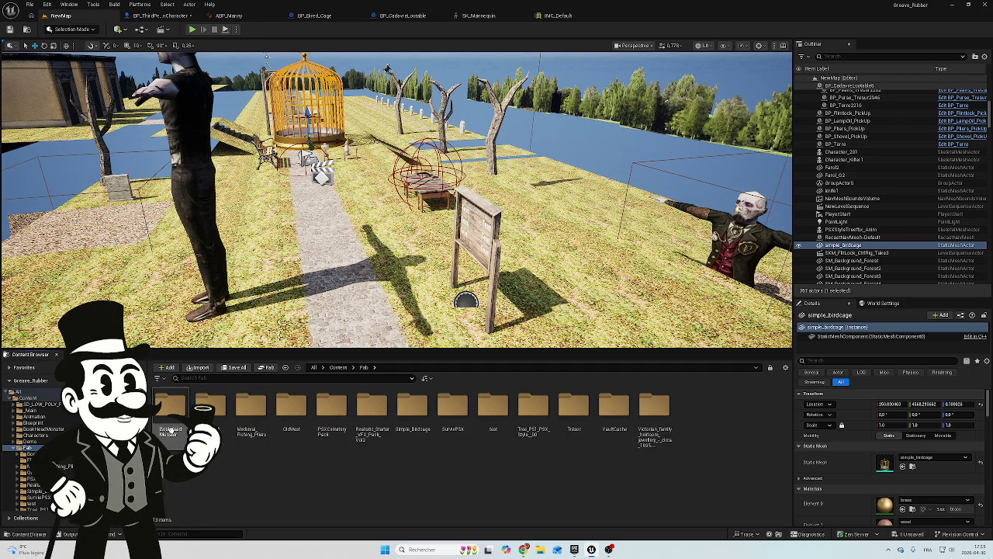
{"action": "double_click", "coordinate": [176, 417]}
{"action": "double_click", "coordinate": [180, 417]}
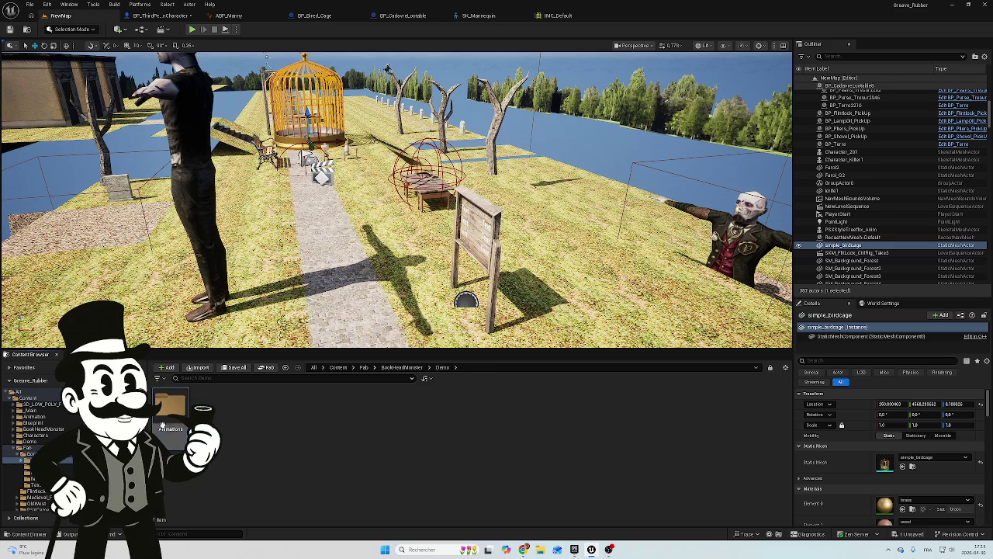
{"action": "double_click", "coordinate": [158, 421]}
Check BookHeadMonster's Maps, Materials and Meshes subfolders
{"action": "key", "text": "alt+Left"}
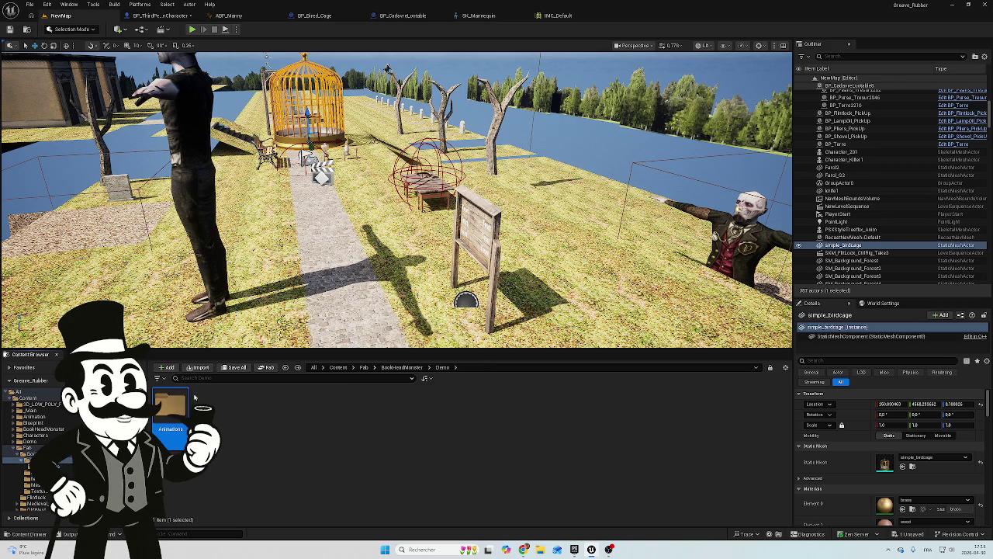
{"action": "key", "text": "alt+Left"}
{"action": "double_click", "coordinate": [215, 418]}
{"action": "key", "text": "alt+Left"}
{"action": "left_click", "coordinate": [250, 418]}
{"action": "double_click", "coordinate": [251, 417]}
{"action": "key", "text": "alt+Left"}
{"action": "double_click", "coordinate": [291, 418]}
{"action": "key", "text": "alt+Left"}
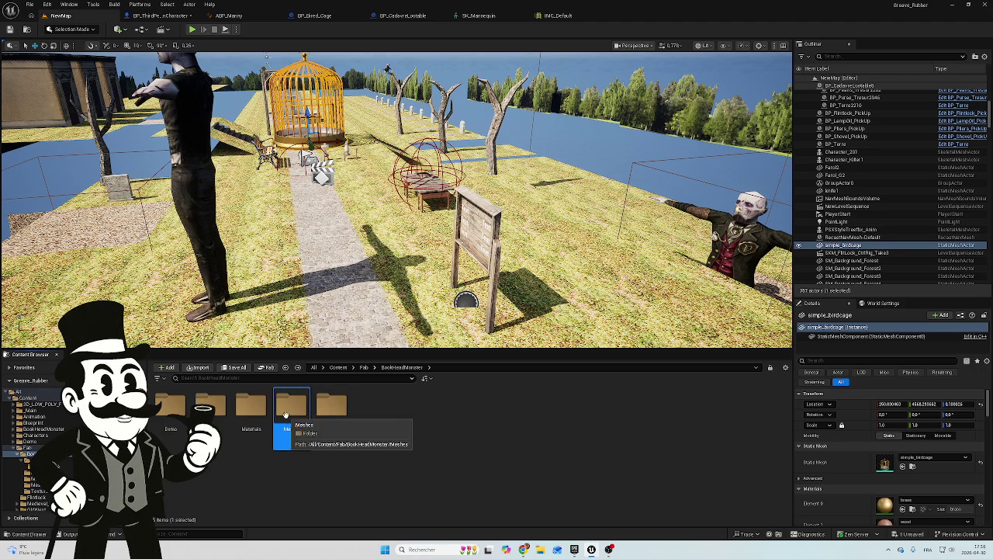
Delete BookHeadMonster's Meshes and Textures folders, then the whole BookHeadMonster folder
{"action": "key", "text": "Delete"}
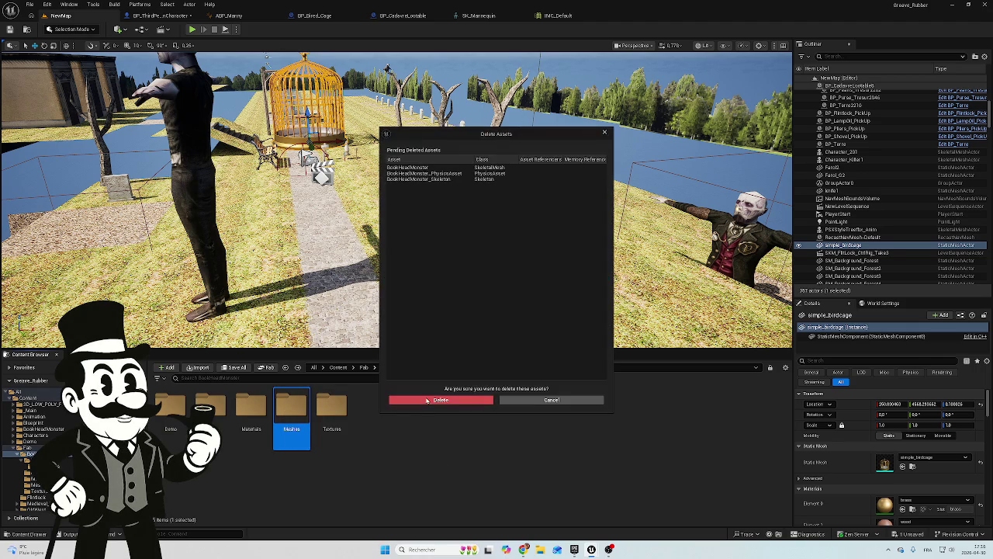
{"action": "left_click", "coordinate": [442, 400]}
{"action": "left_click", "coordinate": [297, 428]}
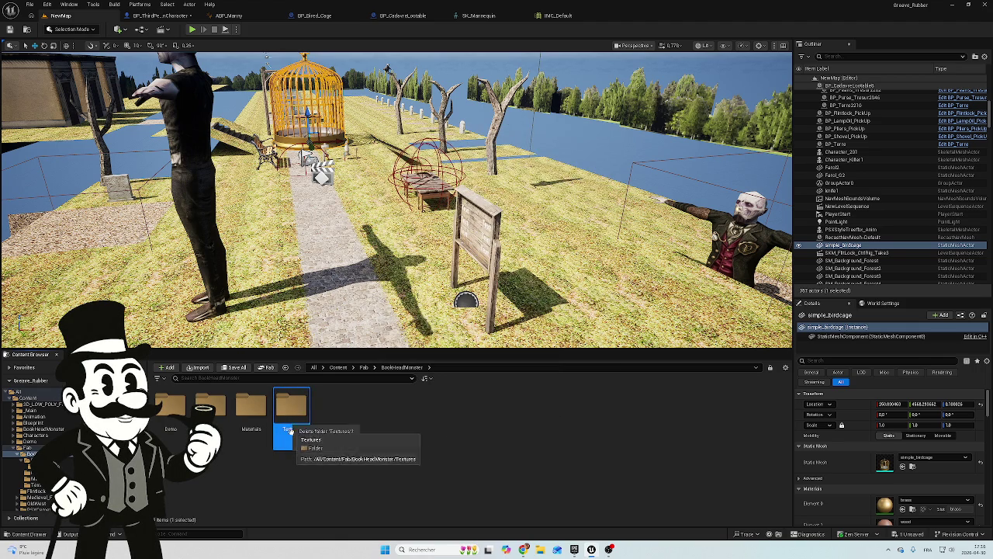
{"action": "key", "text": "Delete"}
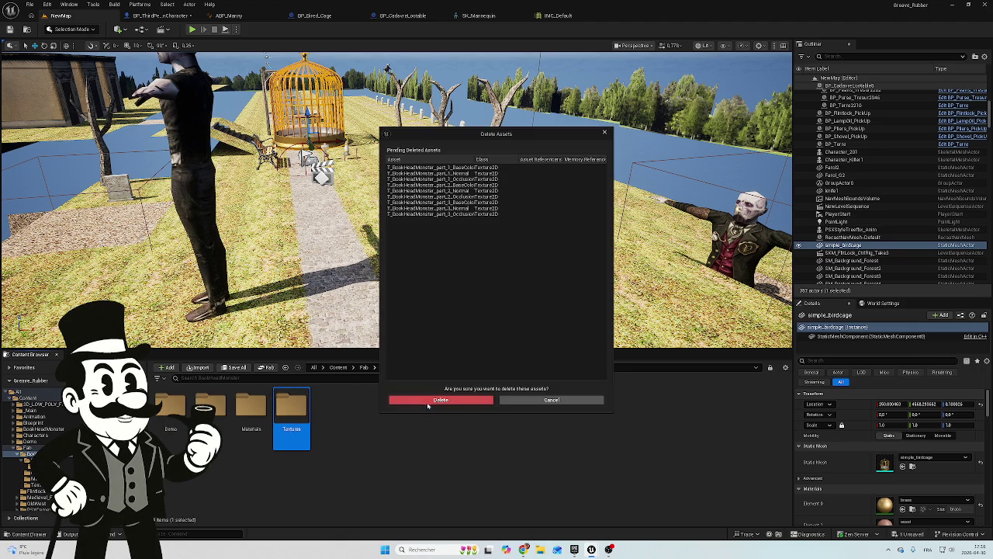
{"action": "left_click", "coordinate": [435, 400]}
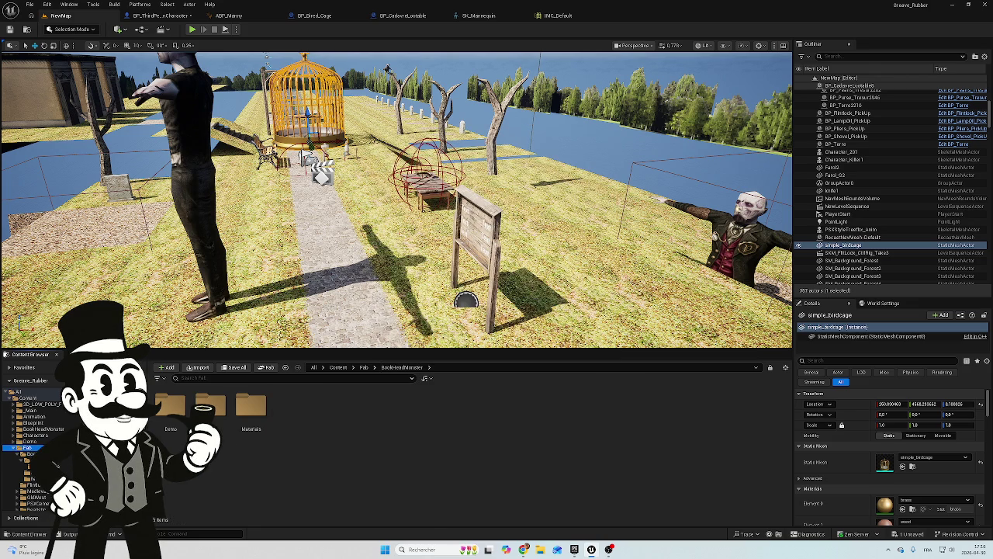
{"action": "left_click", "coordinate": [169, 411]}
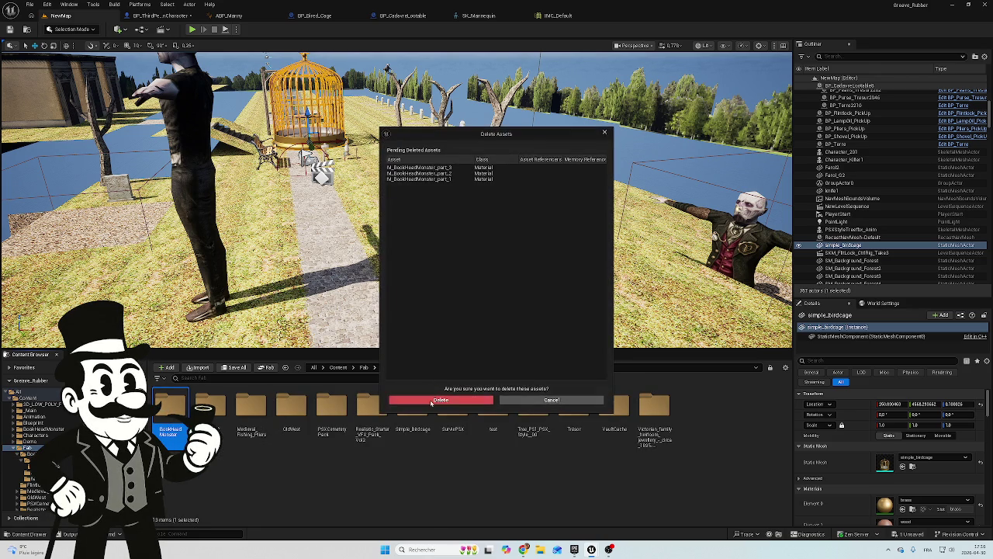
{"action": "left_click", "coordinate": [432, 400]}
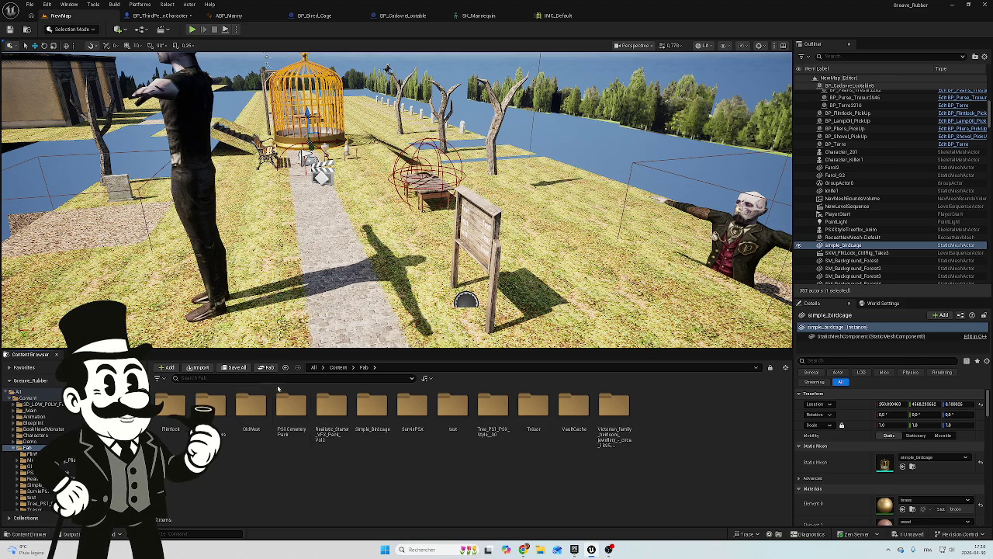
Browse Medieval_Fishing_Piers' Textures and StaticMeshes, then return to the BP_Bired_Cage blueprint
{"action": "double_click", "coordinate": [210, 407]}
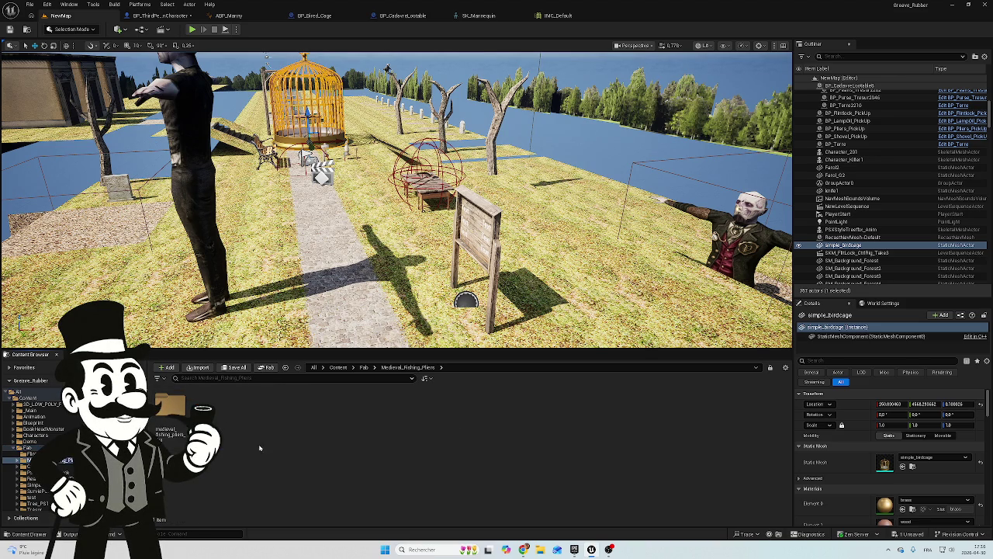
{"action": "double_click", "coordinate": [168, 409]}
{"action": "left_click", "coordinate": [254, 415]}
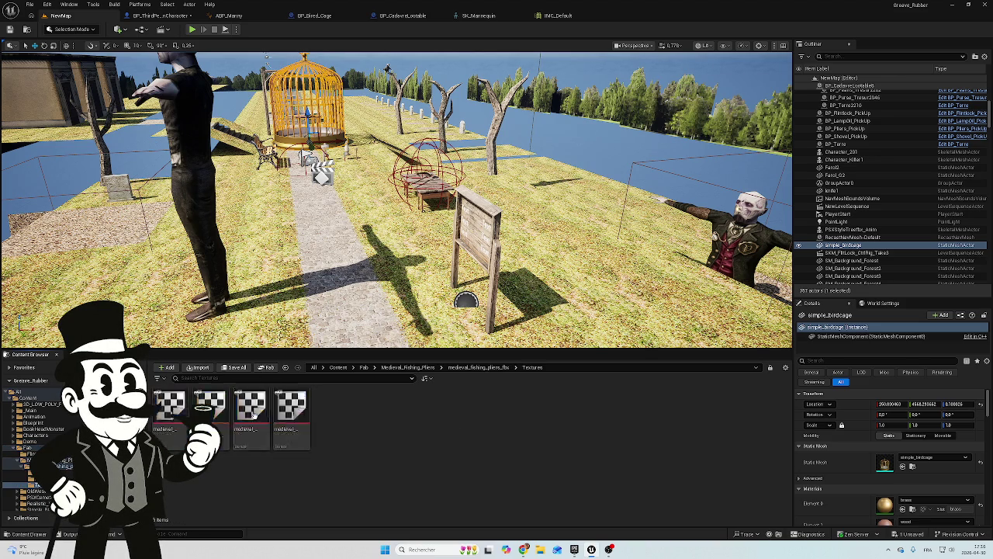
{"action": "double_click", "coordinate": [214, 418]}
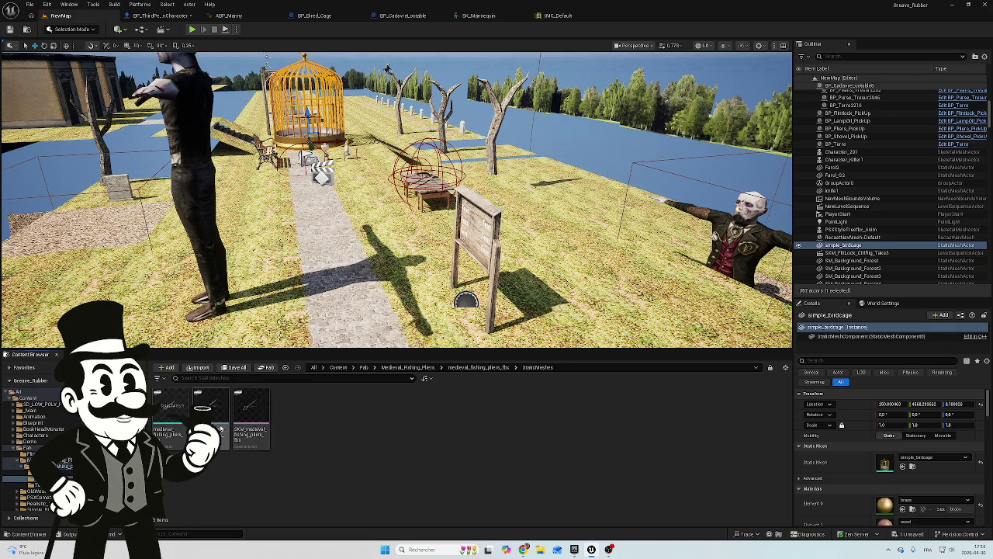
{"action": "key", "text": "alt+Left"}
{"action": "key", "text": "alt+Left"}
{"action": "key", "text": "alt+Left"}
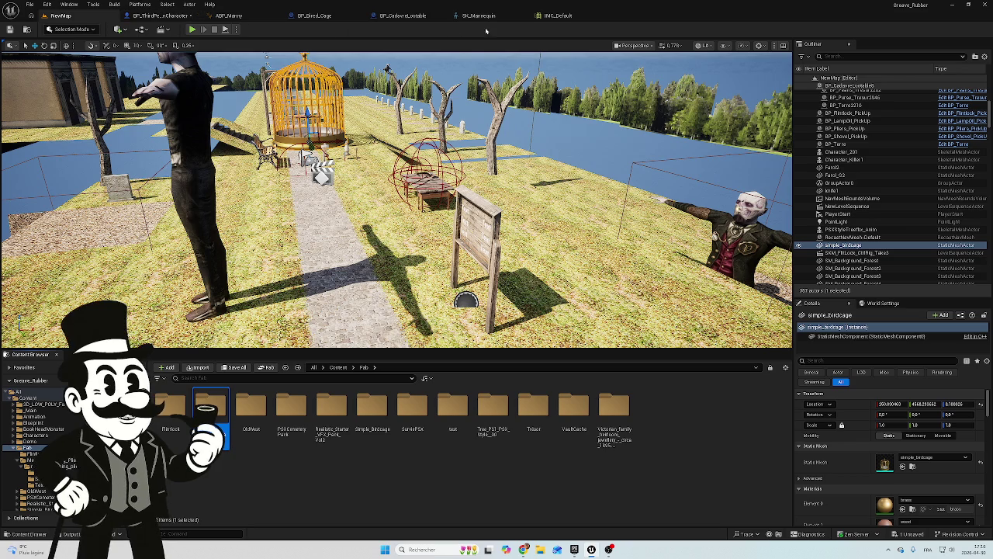
{"action": "left_click", "coordinate": [402, 16]}
{"action": "left_click", "coordinate": [314, 15]}
Orbit close to the perch inside BP_Bired_Cage and open the Content Drawer at the birdcage meshes
{"action": "left_click_drag", "start_coordinate": [382, 278], "coordinate": [423, 241]}
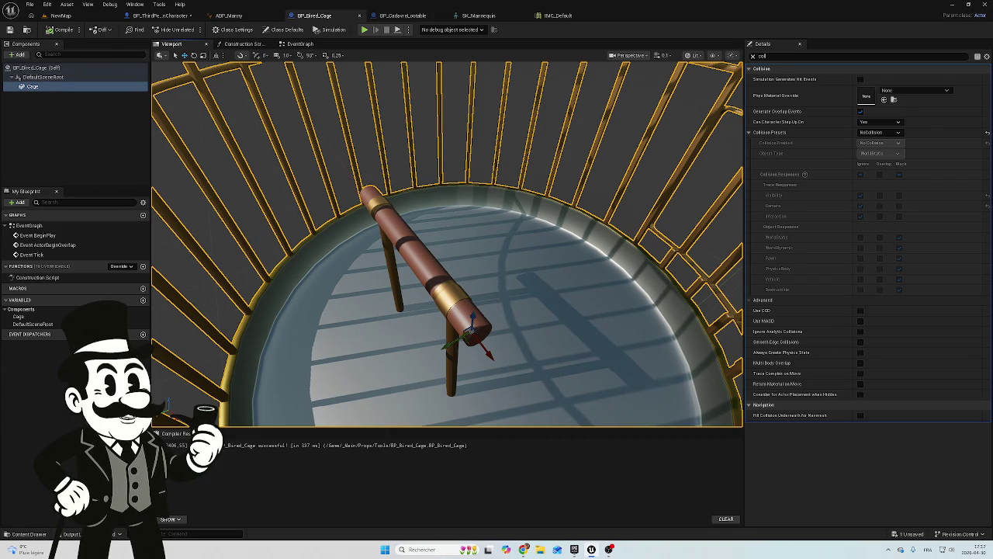
{"action": "left_click", "coordinate": [9, 534]}
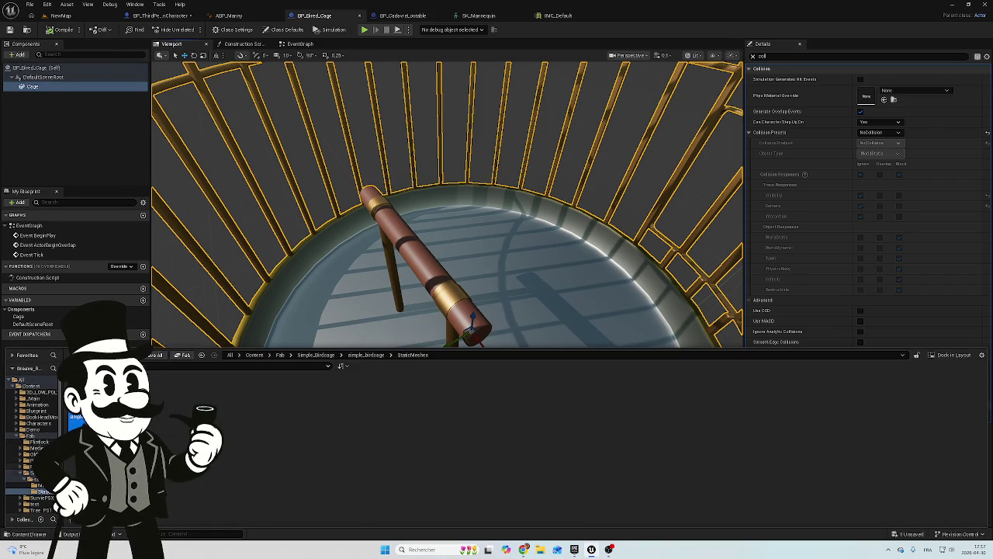
Play-test the NewMap level, then stop it
{"action": "left_click", "coordinate": [61, 16]}
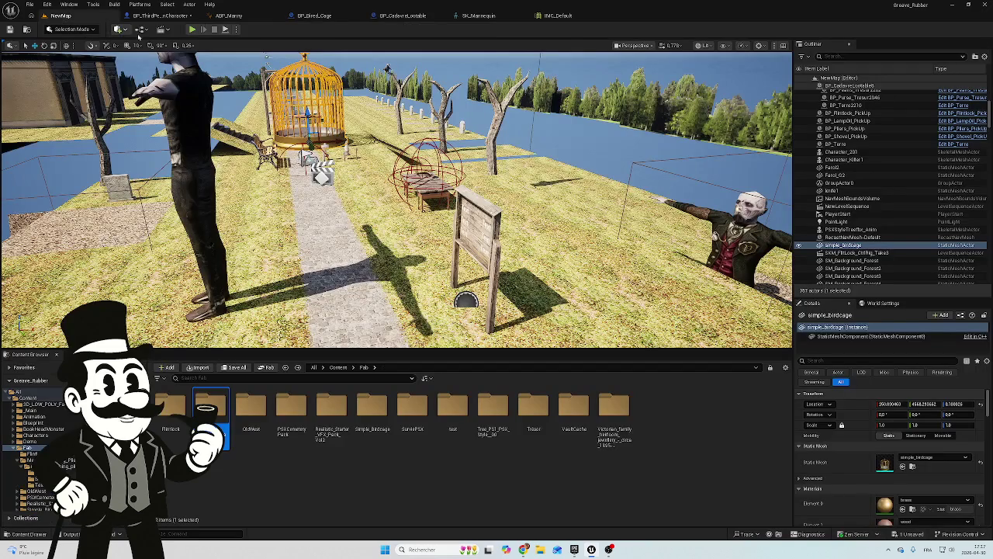
{"action": "left_click", "coordinate": [191, 29]}
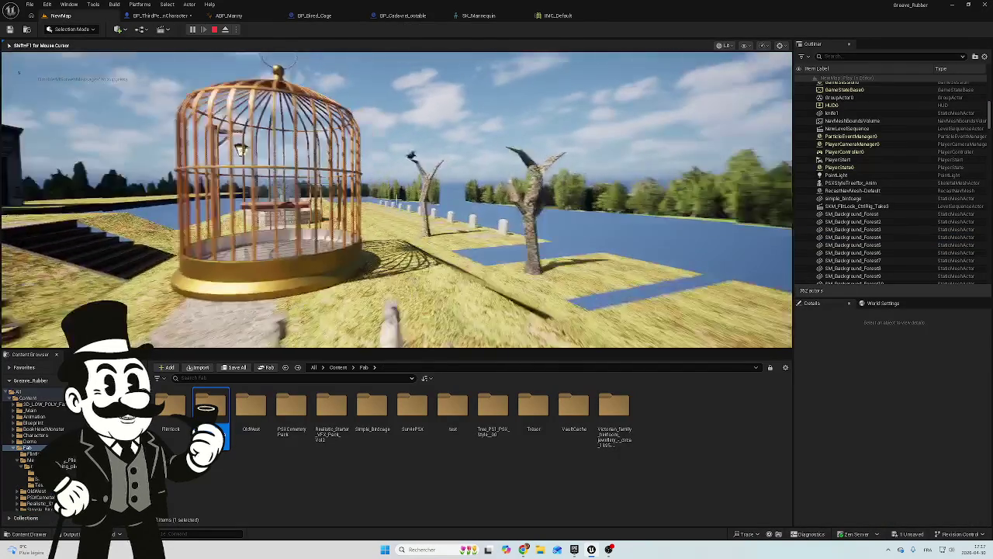
{"action": "key", "text": "Escape"}
{"action": "key", "text": "f"}
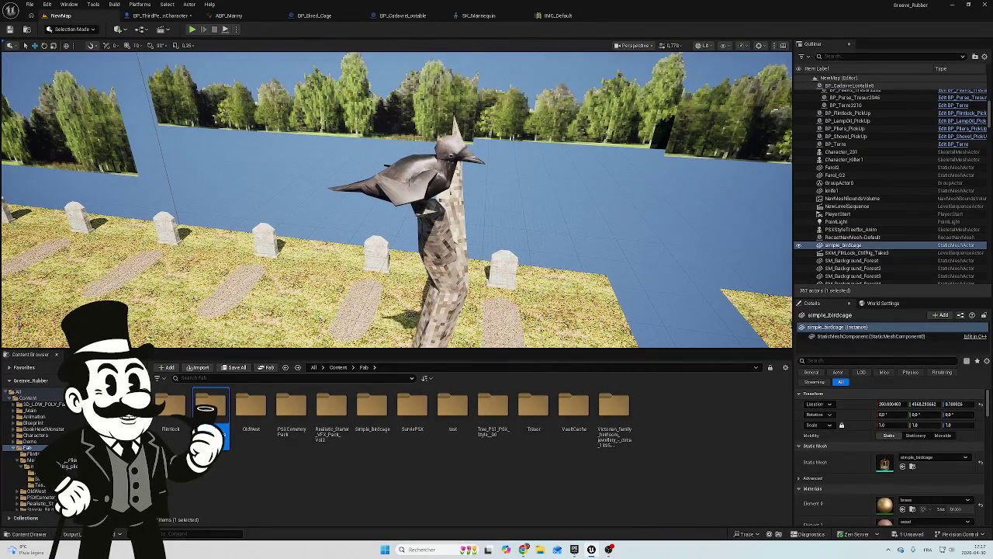
Select the animated bird PSXStyleTreefbx_Anim and use Browse to Asset to find it in the Content Browser
{"action": "left_click", "coordinate": [443, 186]}
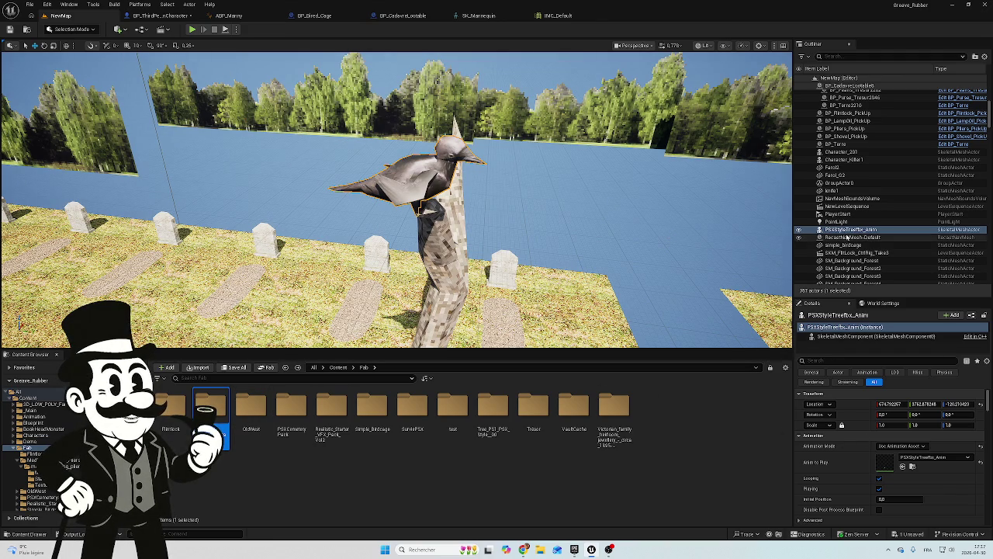
{"action": "right_click", "coordinate": [847, 230]}
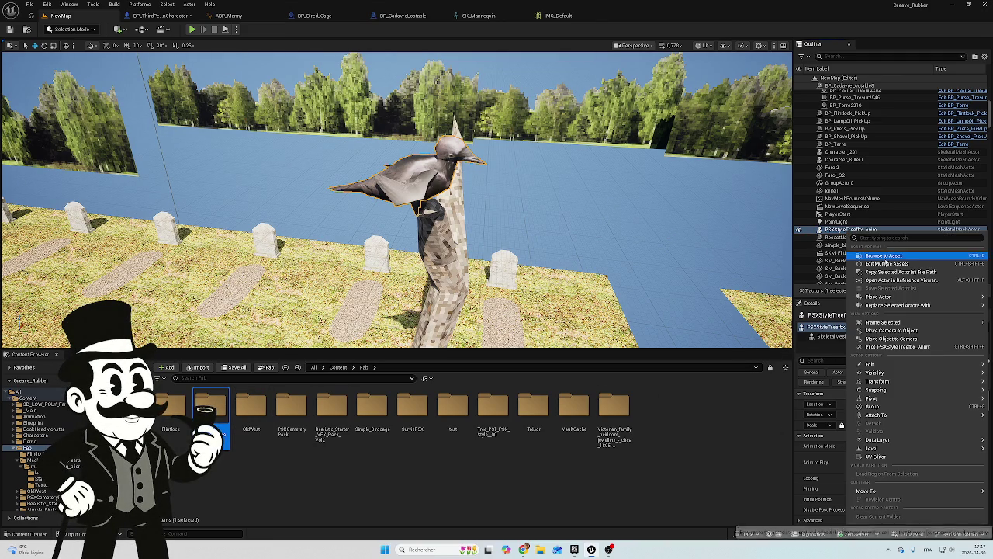
{"action": "left_click", "coordinate": [881, 256]}
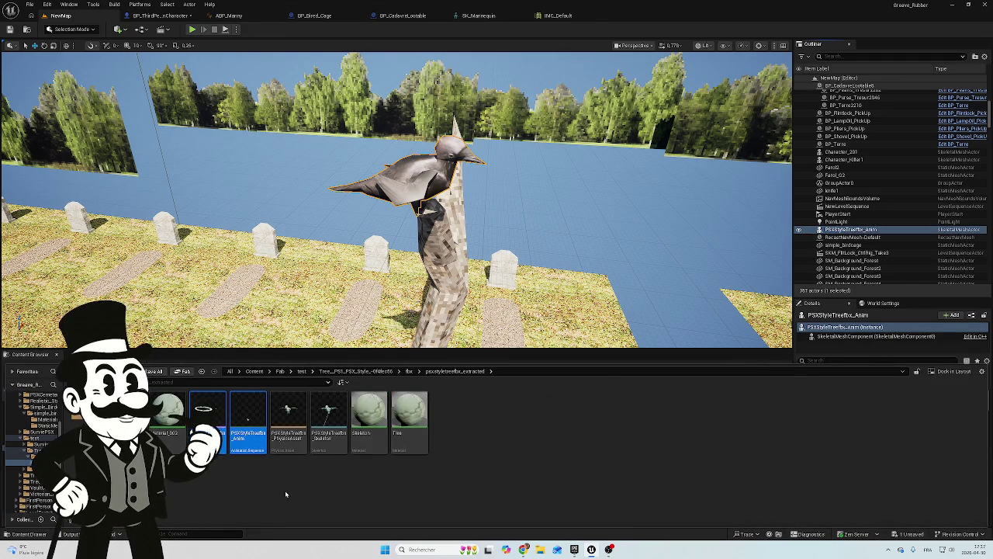
{"action": "left_click", "coordinate": [244, 485]}
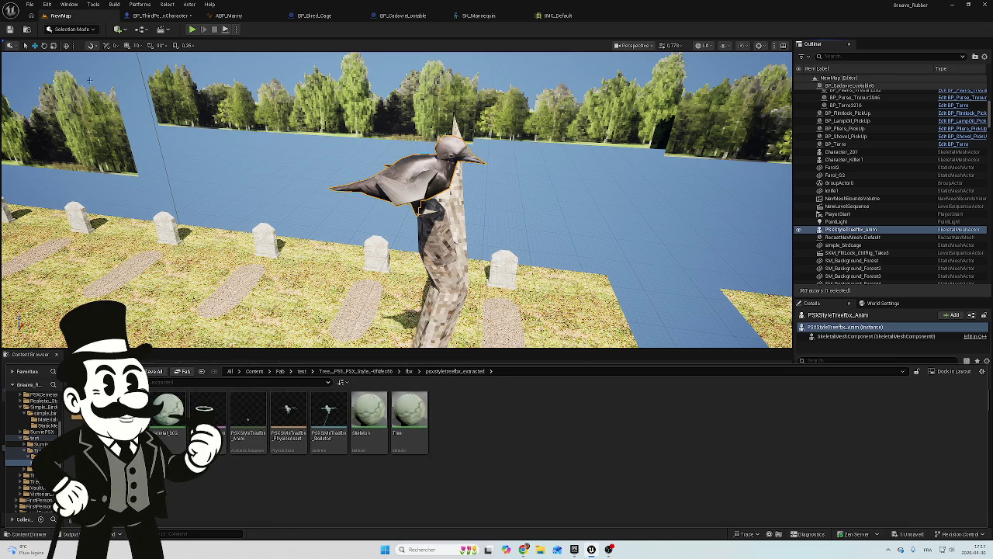
{"action": "left_click", "coordinate": [160, 16]}
{"action": "left_click", "coordinate": [400, 15]}
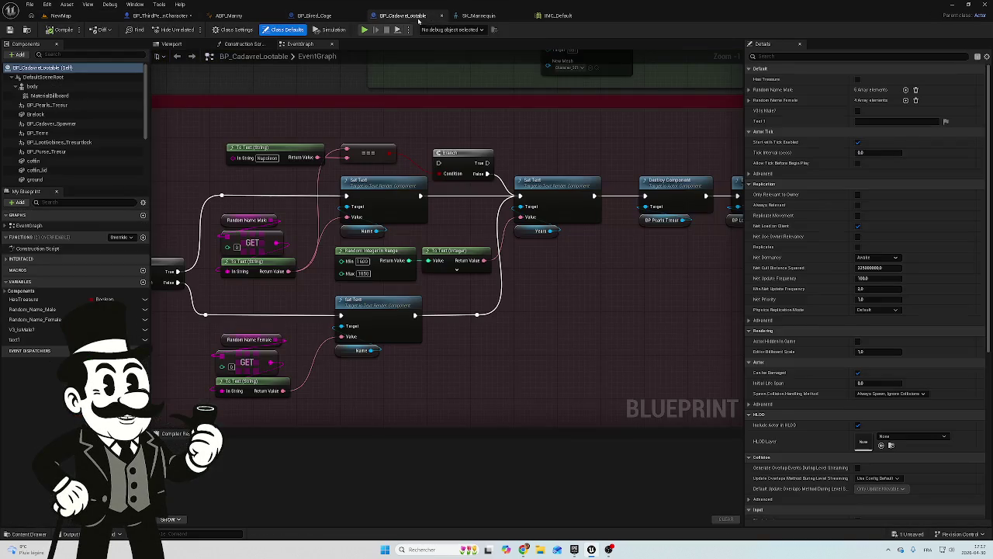
Add a skeletal mesh component under Cage in BP_Bired_Cage and name it Bired
{"action": "left_click", "coordinate": [318, 15]}
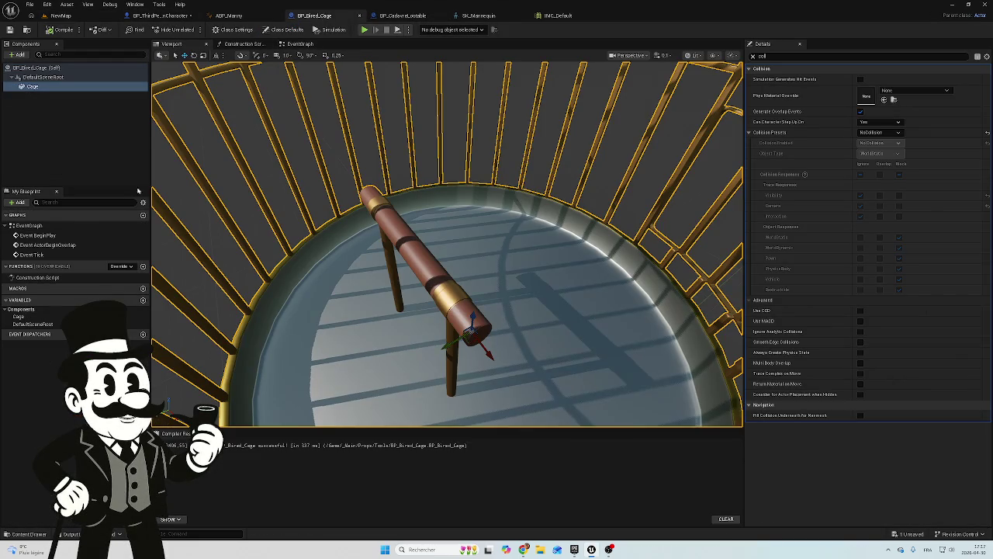
{"action": "left_click", "coordinate": [28, 54]}
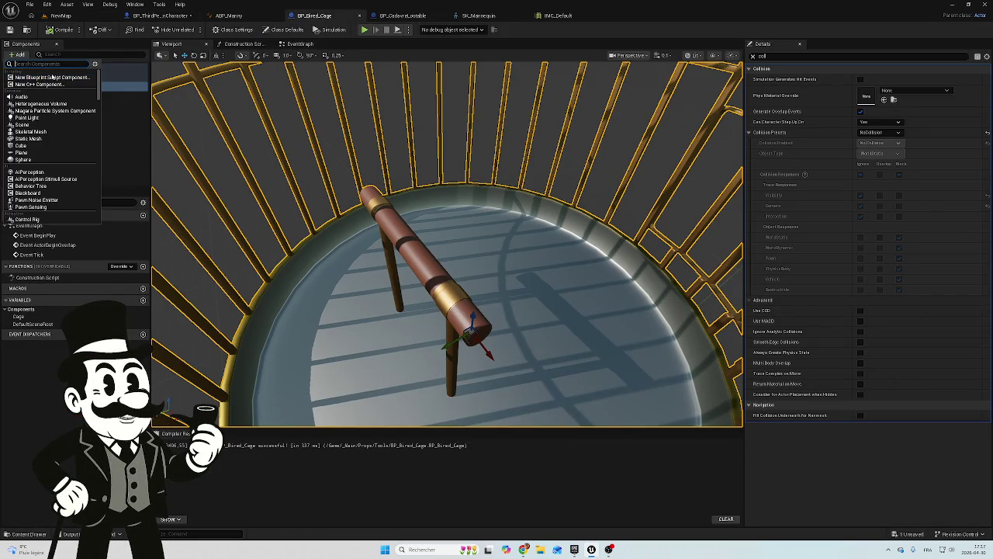
{"action": "type", "text": "squelet"}
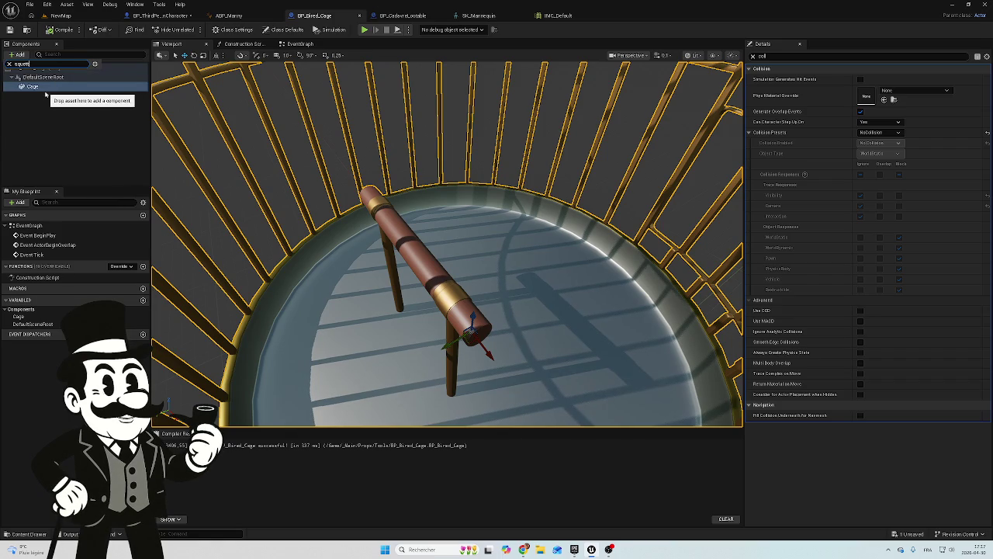
{"action": "key", "text": "BackSpace"}
{"action": "key", "text": "BackSpace"}
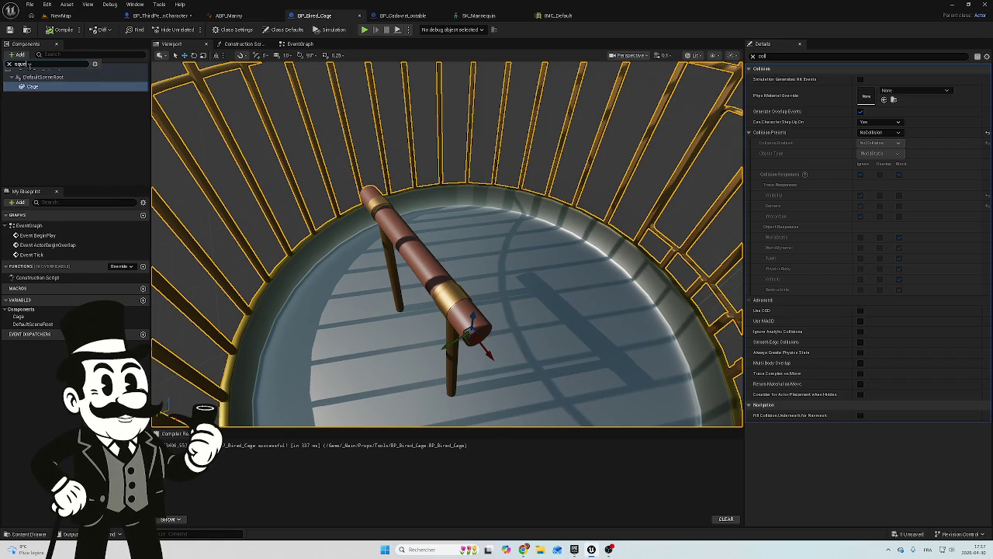
{"action": "key", "text": "BackSpace"}
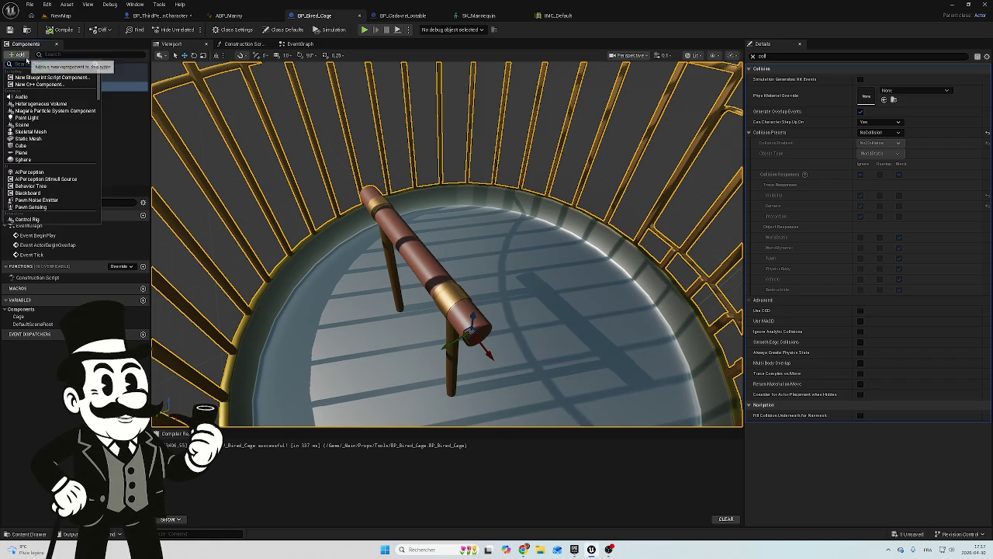
{"action": "type", "text": "s"}
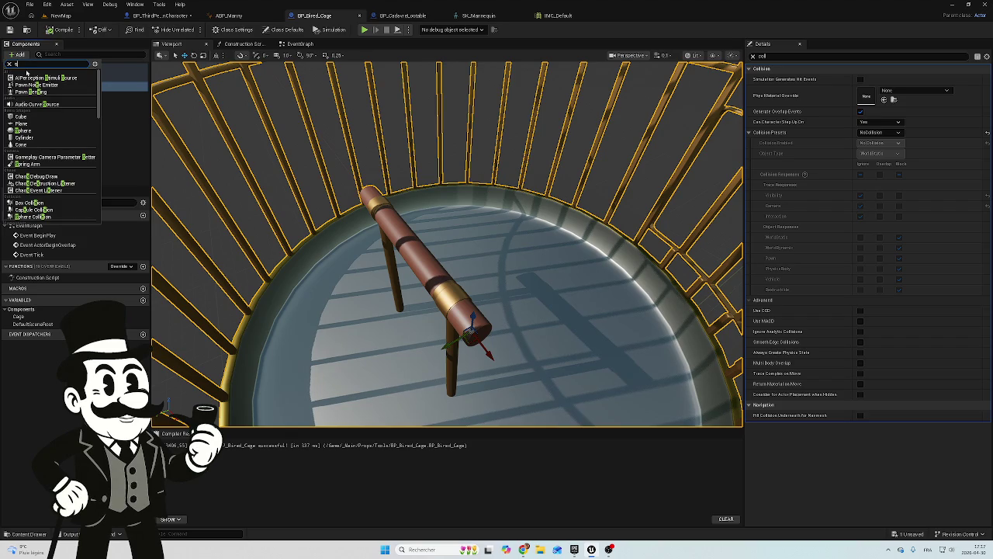
{"action": "type", "text": "k"}
{"action": "left_click", "coordinate": [32, 122]}
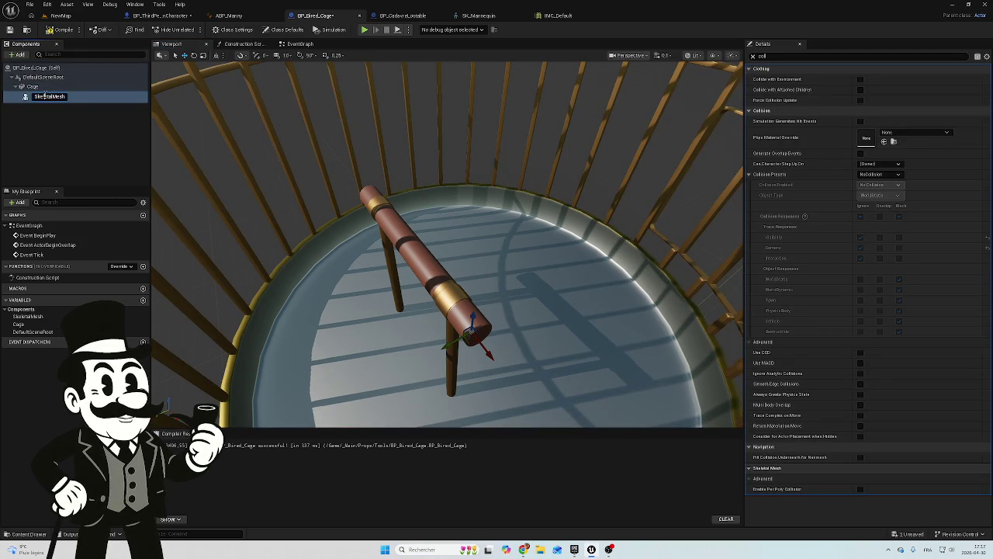
{"action": "double_click", "coordinate": [44, 95]}
{"action": "type", "text": "Bired"}
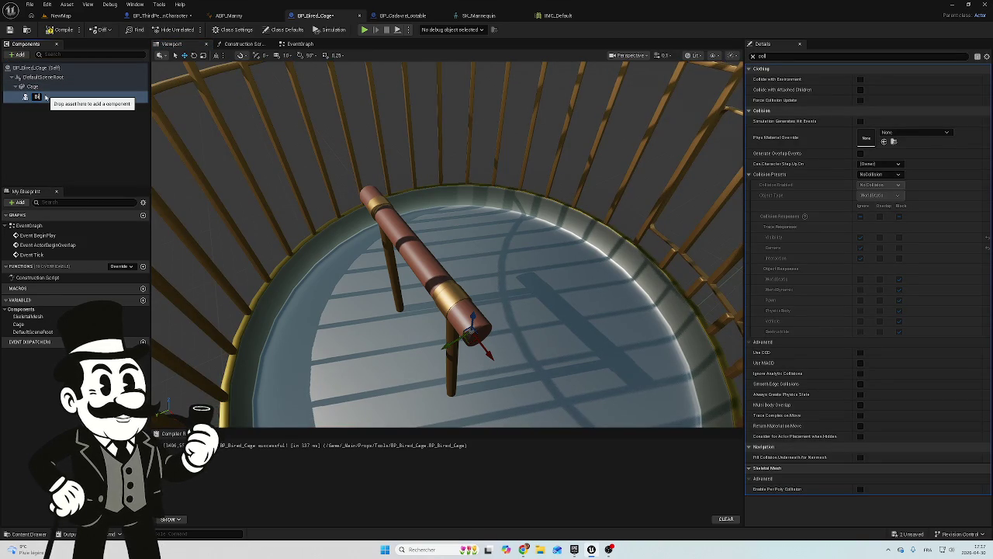
{"action": "key", "text": "Return"}
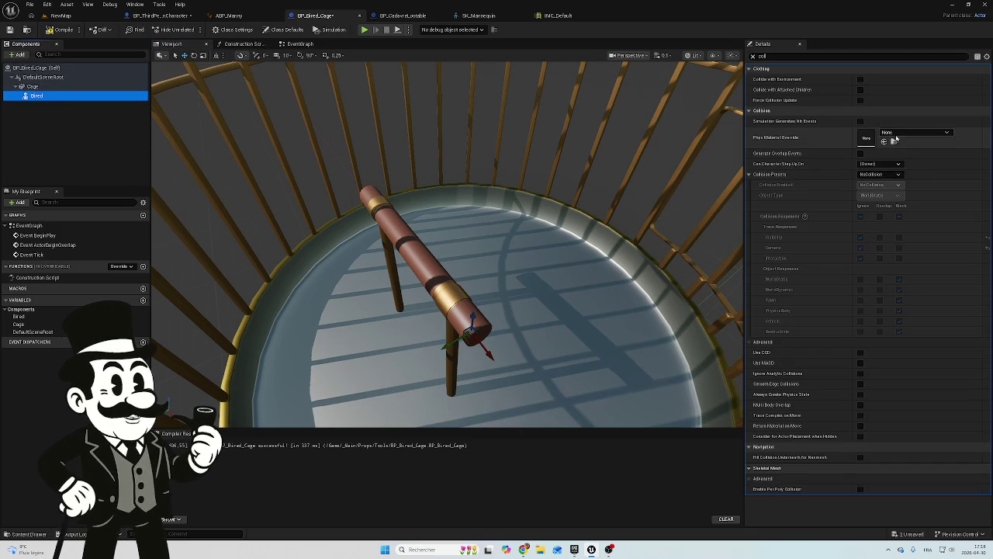
Show Bired's Phys Material Override choices, reopening the list after glancing at other tabs
{"action": "left_click", "coordinate": [916, 132]}
{"action": "left_click", "coordinate": [159, 15]}
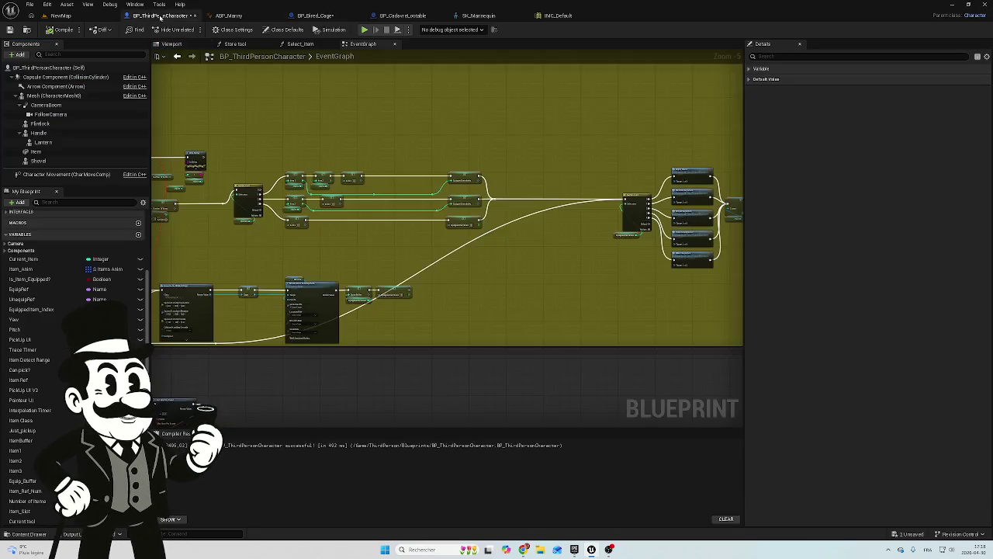
{"action": "left_click", "coordinate": [68, 4]}
{"action": "left_click", "coordinate": [55, 16]}
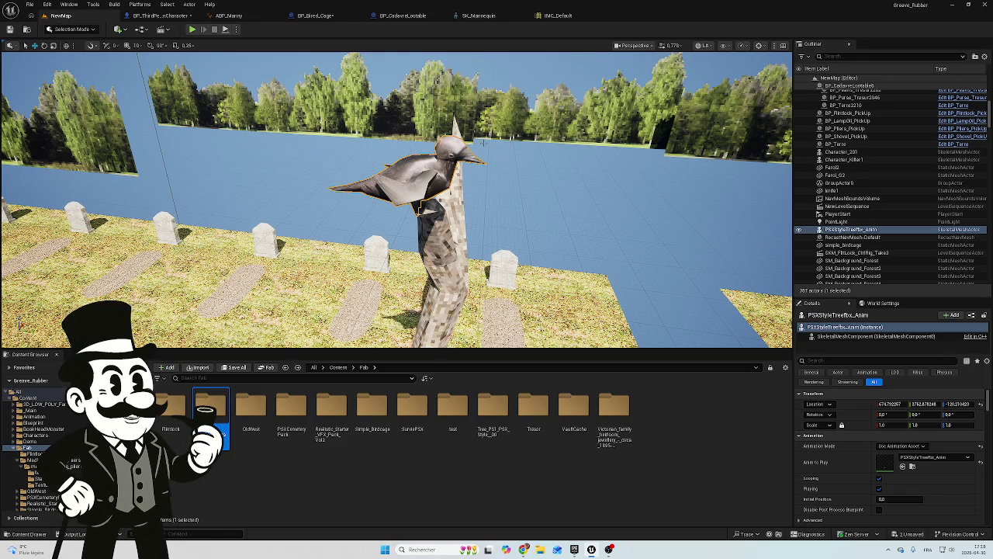
{"action": "left_click", "coordinate": [159, 15]}
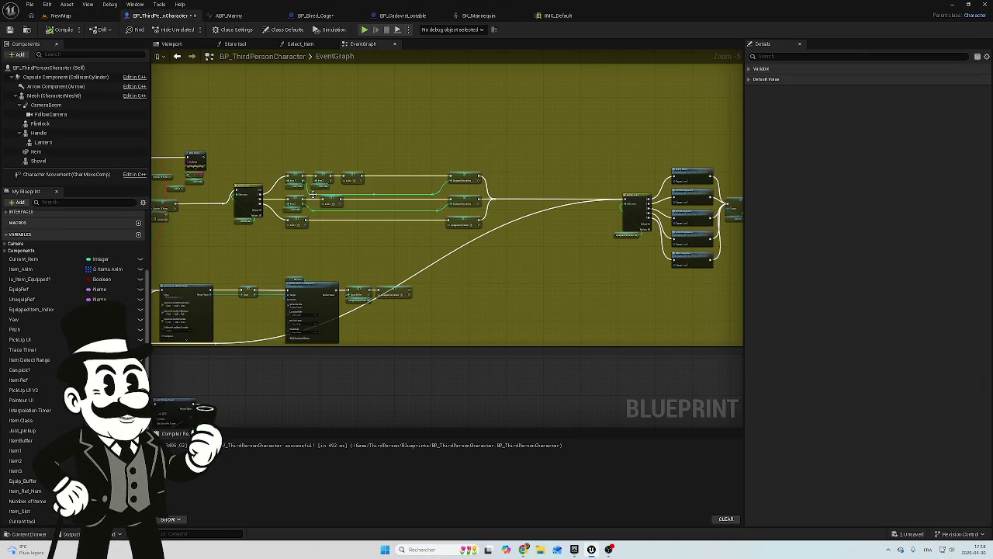
{"action": "left_click", "coordinate": [315, 15]}
{"action": "left_click", "coordinate": [897, 133]}
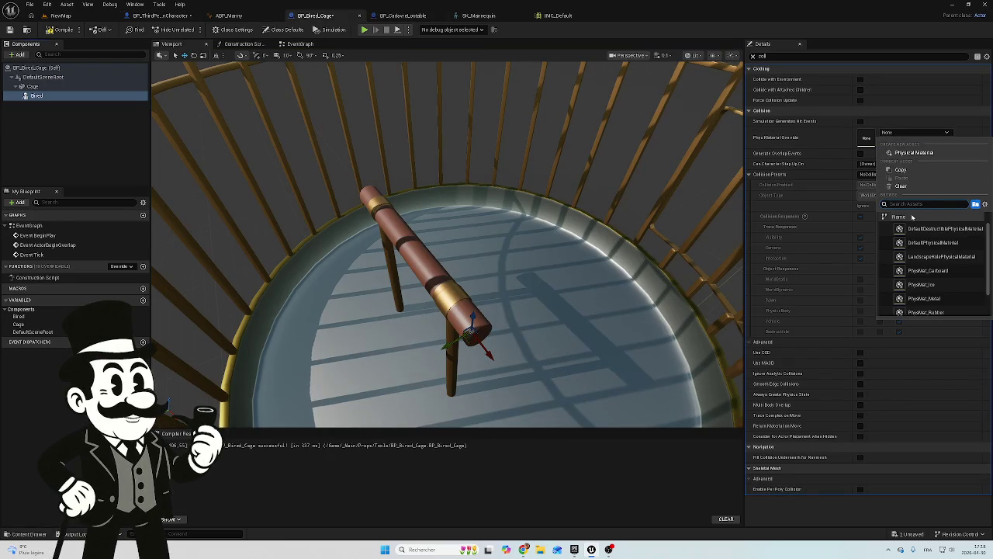
{"action": "type", "text": "ps"}
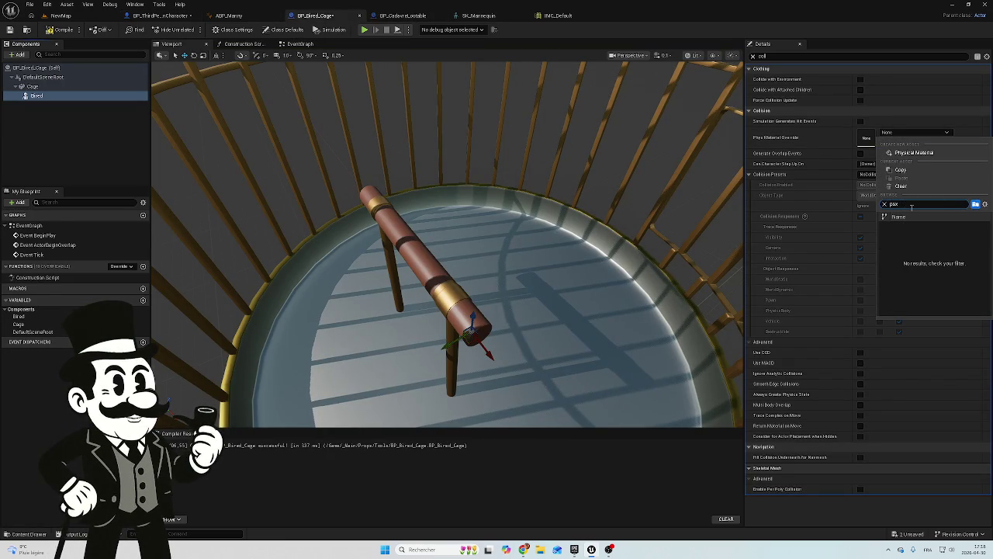
{"action": "key", "text": "BackSpace"}
{"action": "key", "text": "BackSpace"}
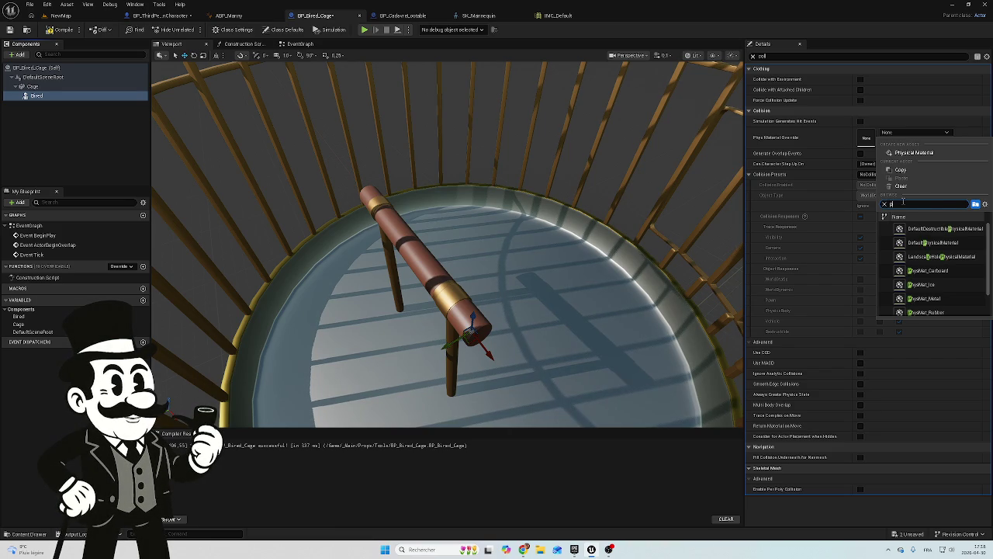
{"action": "type", "text": "x"}
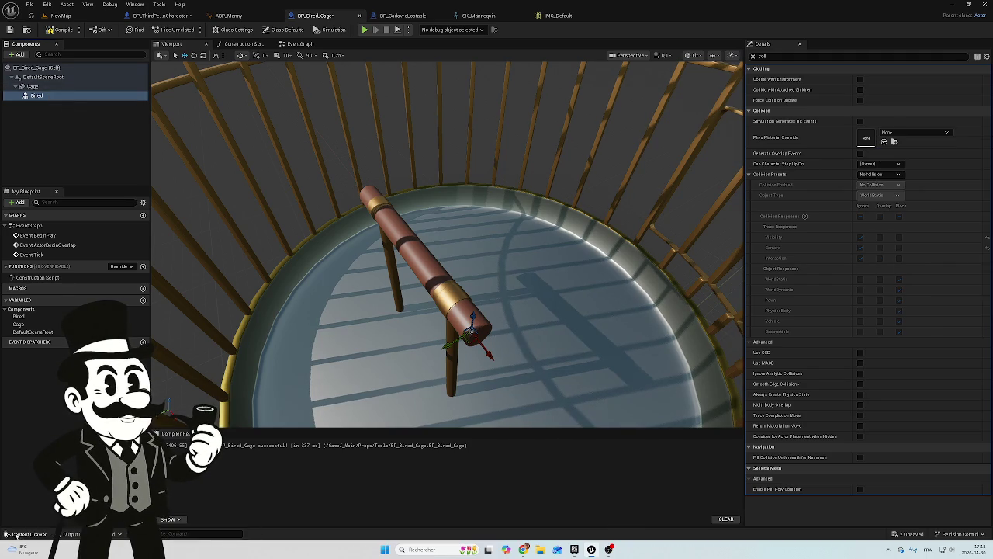
Try assigning the Skeleton asset from the Content Drawer as Bired's override
{"action": "left_click", "coordinate": [31, 533]}
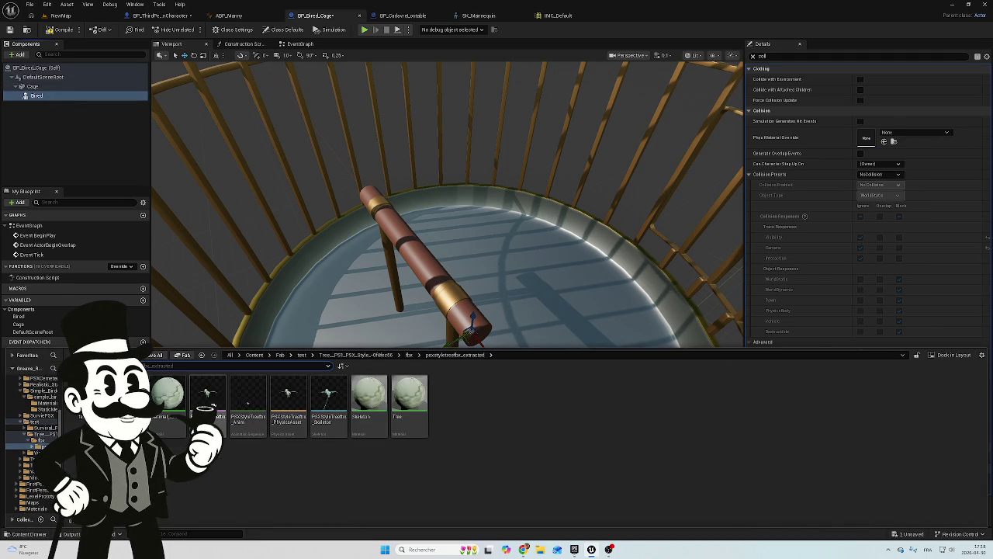
{"action": "key", "text": "ctrl+space"}
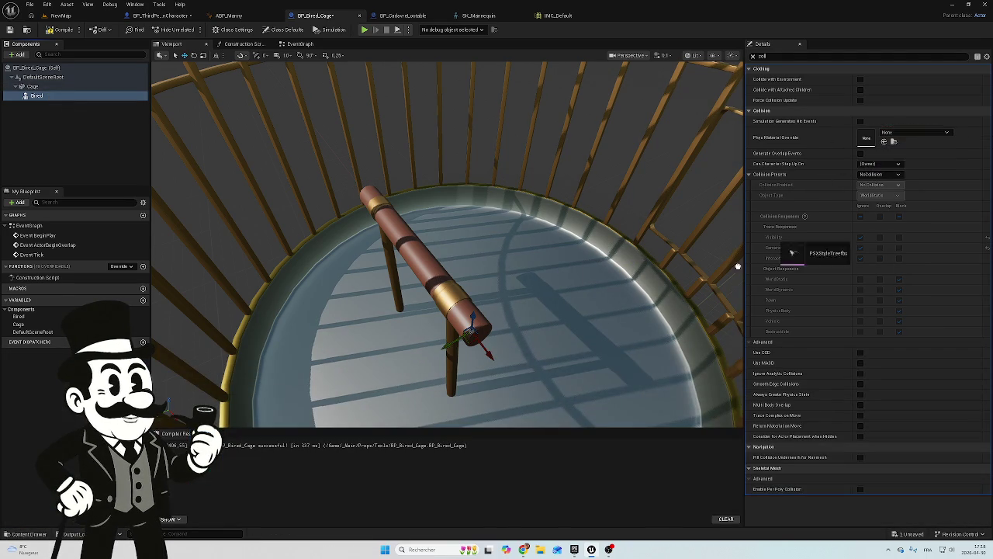
{"action": "left_click", "coordinate": [17, 536]}
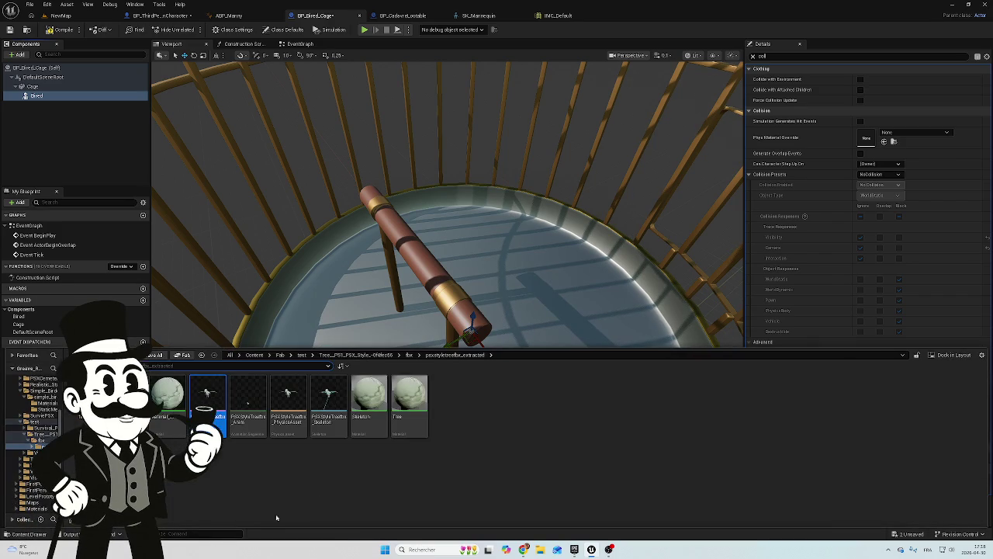
{"action": "mouse_move", "coordinate": [328, 400]}
{"action": "left_mouse_down"}
{"action": "mouse_move", "coordinate": [535, 248]}
{"action": "mouse_move", "coordinate": [855, 133]}
{"action": "mouse_move", "coordinate": [855, 150]}
{"action": "mouse_move", "coordinate": [717, 228]}
{"action": "left_mouse_up"}
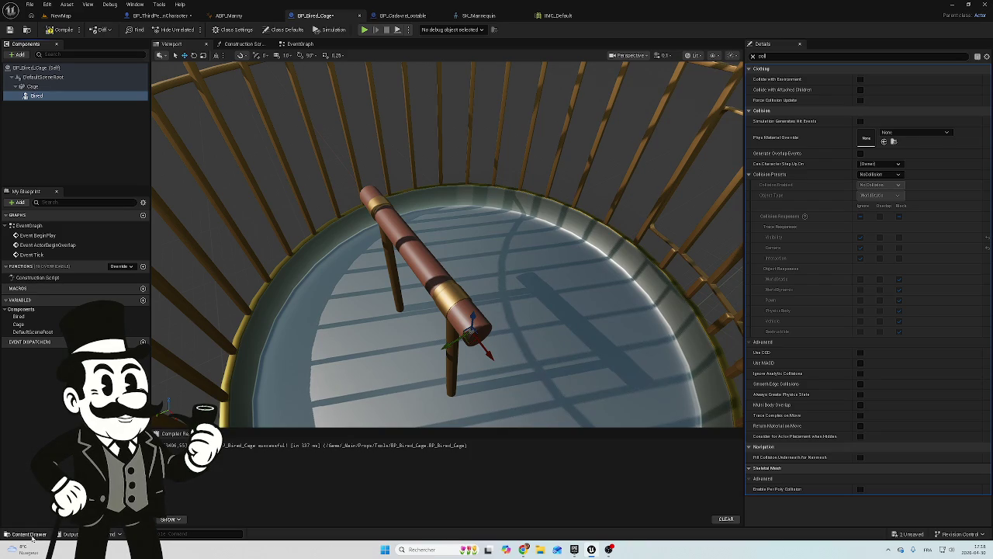
{"action": "left_click", "coordinate": [85, 148]}
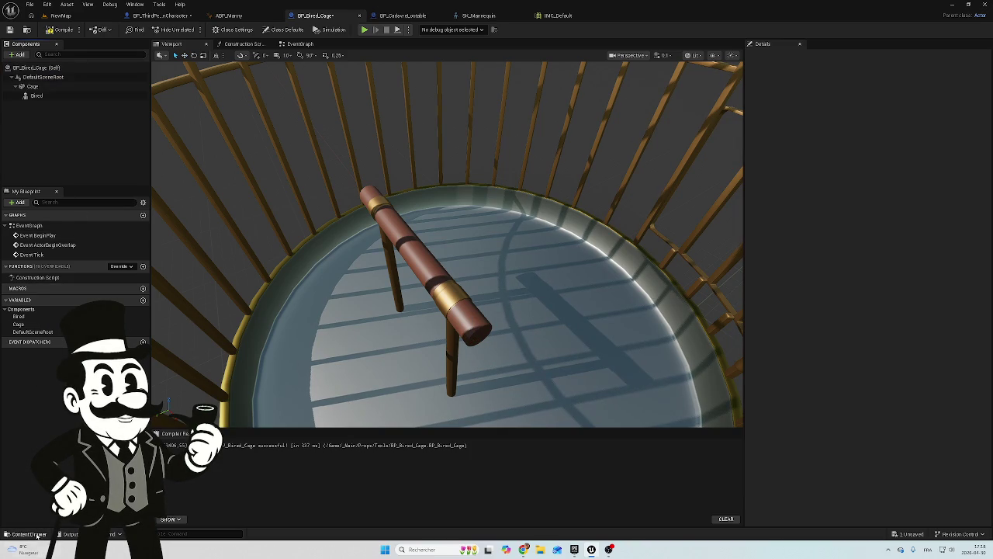
Drag the PSXStyleTreefbx skeletal mesh from psxstyletreefbx_extracted into the Components panel
{"action": "left_click", "coordinate": [30, 534]}
{"action": "left_click", "coordinate": [287, 397]}
{"action": "left_click", "coordinate": [239, 396]}
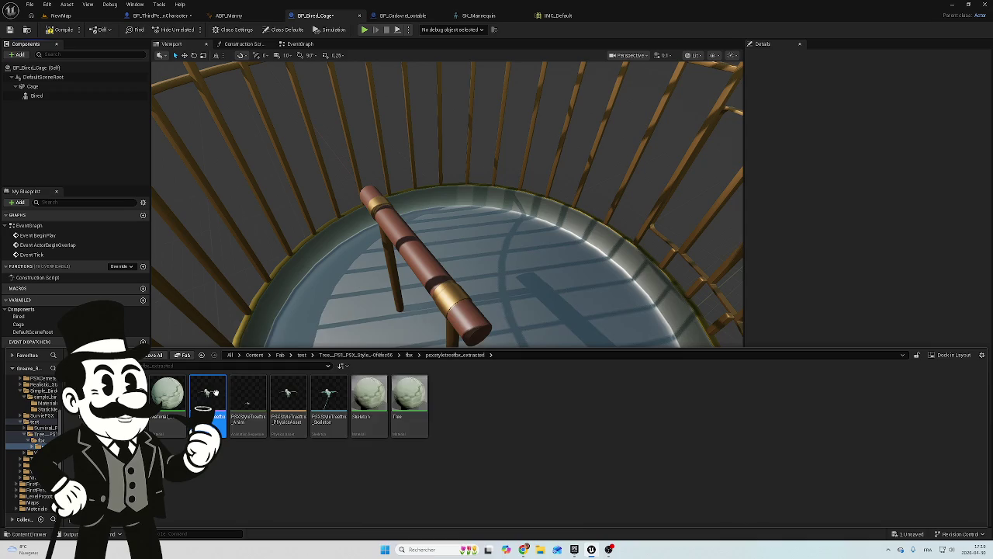
{"action": "mouse_move", "coordinate": [325, 415]}
{"action": "left_mouse_down"}
{"action": "mouse_move", "coordinate": [350, 359]}
{"action": "mouse_move", "coordinate": [450, 284]}
{"action": "mouse_move", "coordinate": [417, 250]}
{"action": "left_mouse_up"}
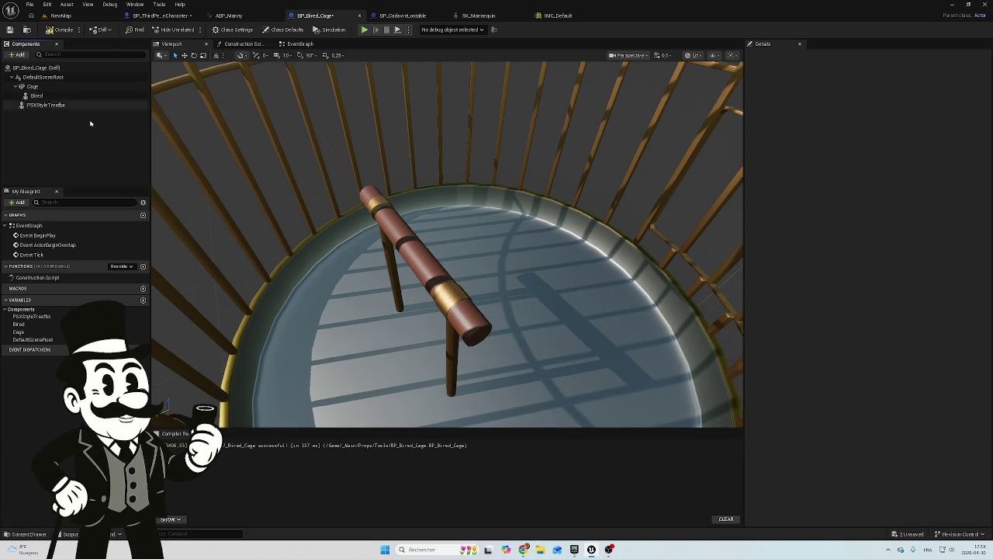
{"action": "left_click", "coordinate": [46, 105]}
Delete the empty Bired component, leaving Cage and PSXStyleTreefbx in the blueprint
{"action": "mouse_move", "coordinate": [465, 280]}
{"action": "left_mouse_down"}
{"action": "mouse_move", "coordinate": [488, 253]}
{"action": "mouse_move", "coordinate": [497, 258]}
{"action": "left_mouse_up"}
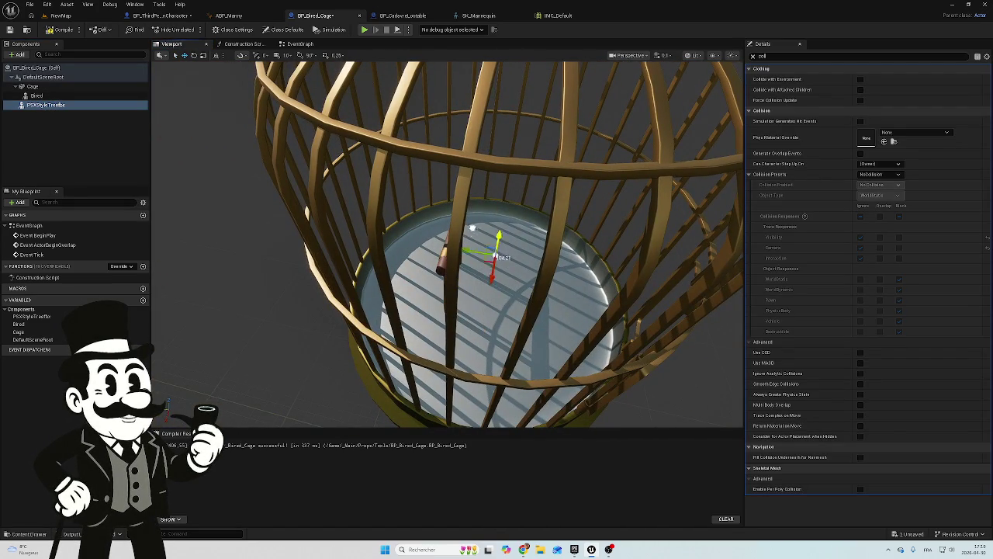
{"action": "left_click_drag", "start_coordinate": [505, 165], "coordinate": [447, 268]}
{"action": "scroll", "coordinate": [447, 269], "scroll_direction": "up", "scroll_amount": 5}
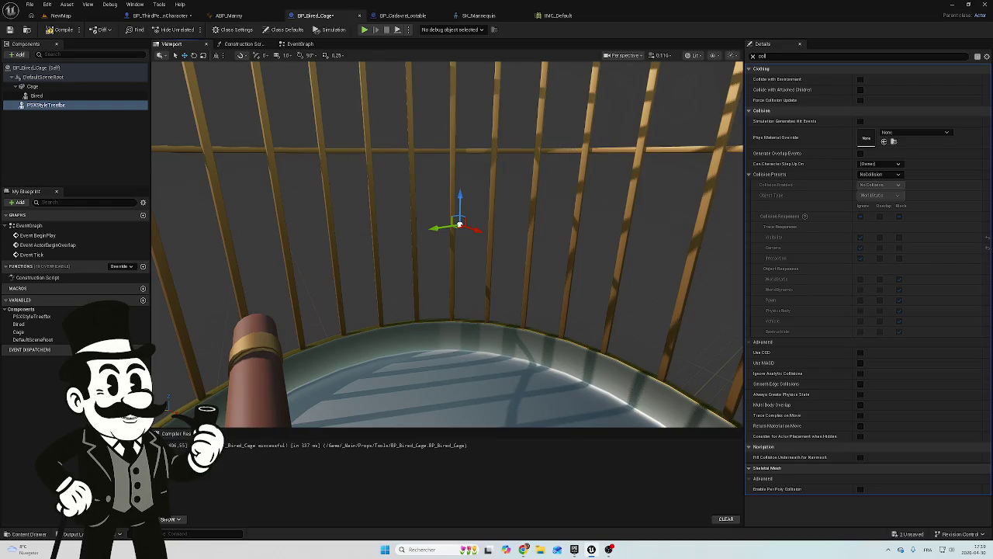
{"action": "left_click", "coordinate": [36, 95]}
{"action": "left_click", "coordinate": [47, 105]}
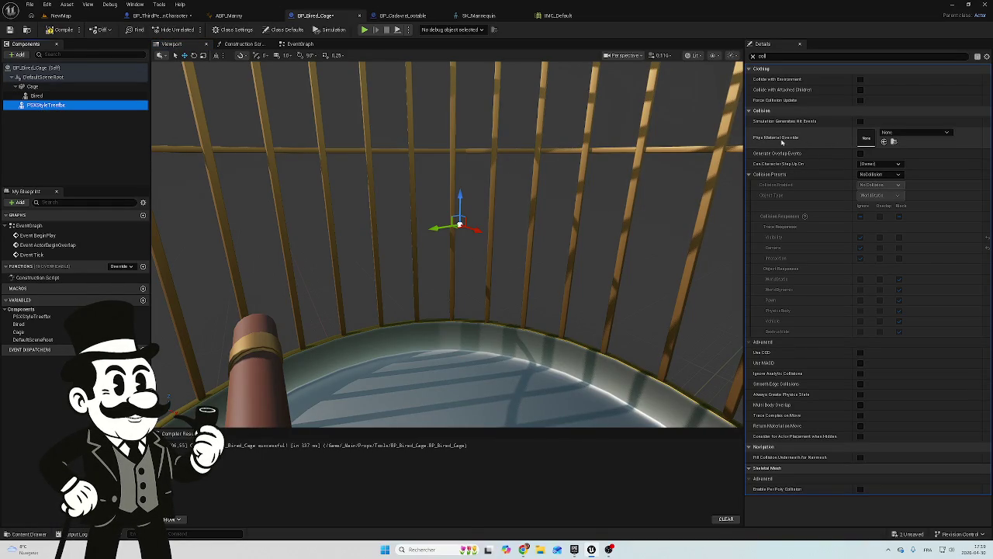
{"action": "left_click", "coordinate": [752, 57]}
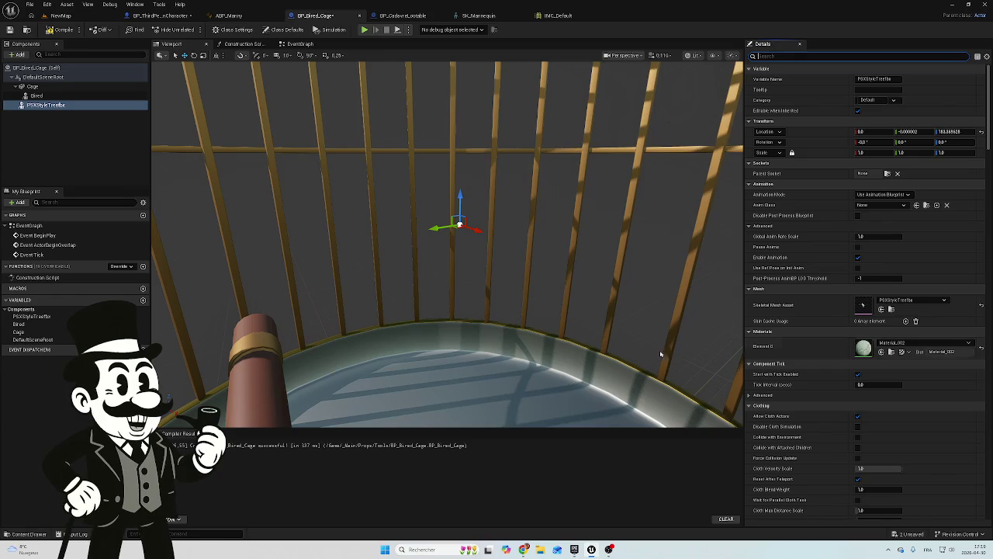
{"action": "left_click", "coordinate": [59, 97]}
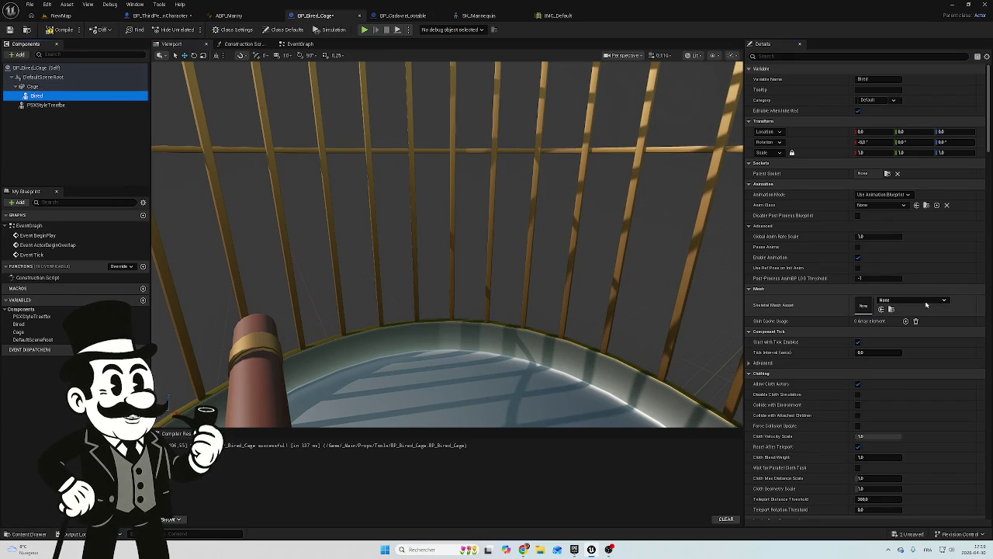
{"action": "left_click", "coordinate": [55, 105]}
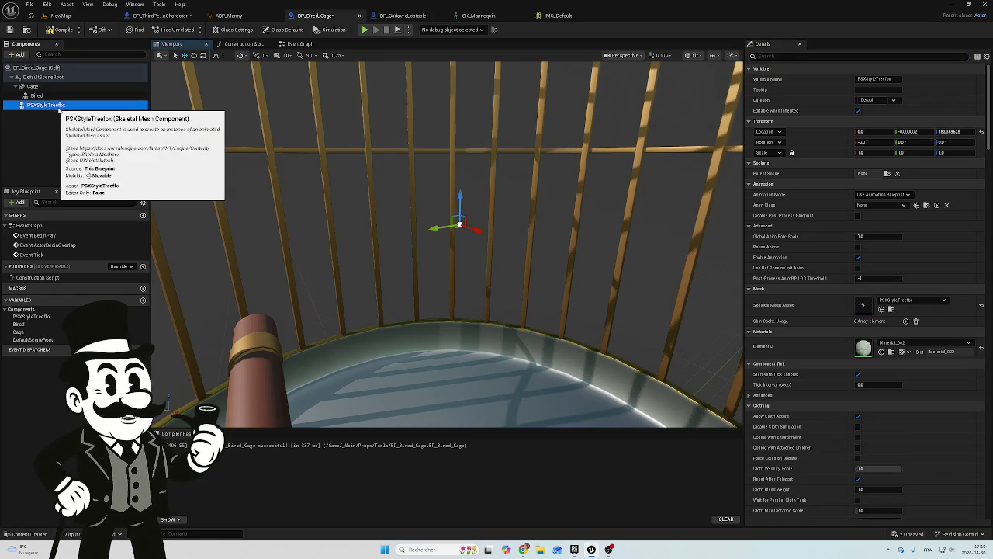
{"action": "left_click", "coordinate": [48, 105]}
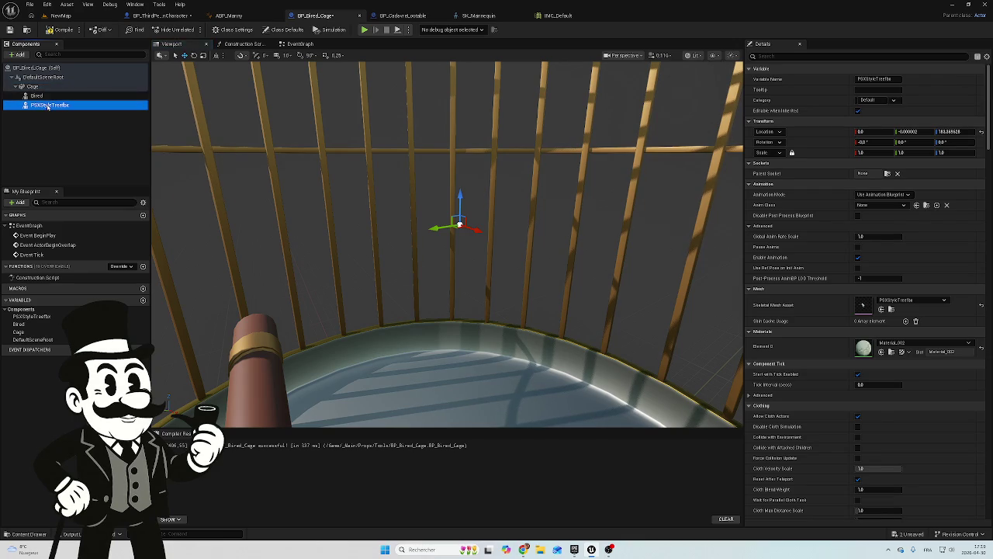
{"action": "left_click", "coordinate": [41, 97]}
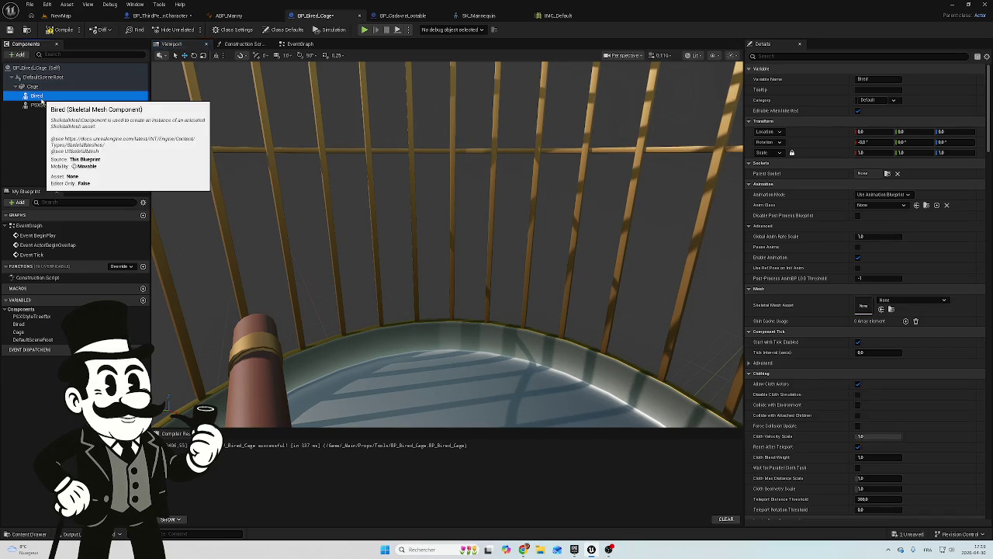
{"action": "key", "text": "Delete"}
Reset the bird's location and raise it to about 180 units, then return to NewMap
{"action": "mouse_move", "coordinate": [507, 224]}
{"action": "left_mouse_down"}
{"action": "mouse_move", "coordinate": [458, 216]}
{"action": "mouse_move", "coordinate": [489, 221]}
{"action": "left_mouse_up"}
{"action": "left_click", "coordinate": [983, 133]}
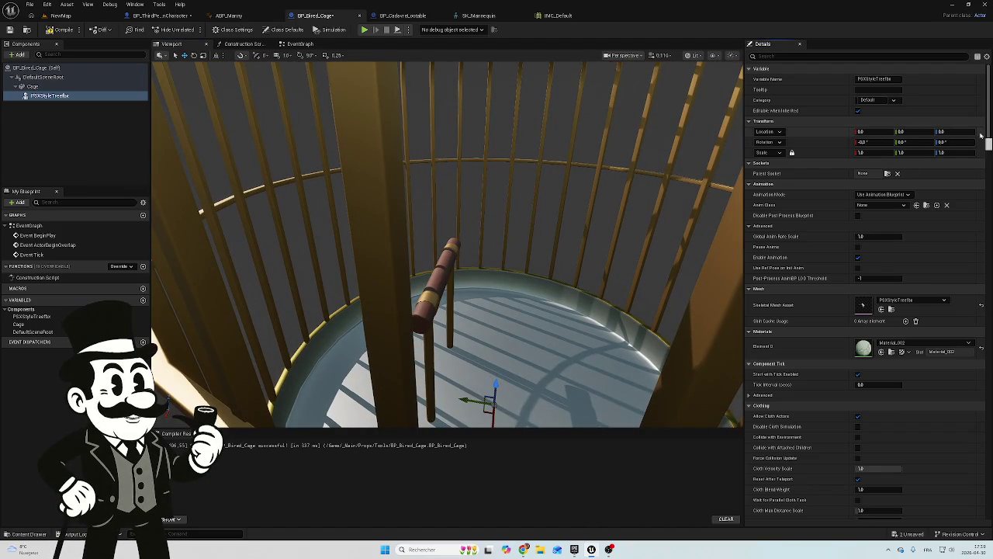
{"action": "mouse_move", "coordinate": [494, 382]}
{"action": "left_mouse_down"}
{"action": "mouse_move", "coordinate": [539, 190]}
{"action": "mouse_move", "coordinate": [547, 195]}
{"action": "mouse_move", "coordinate": [410, 262]}
{"action": "left_mouse_up"}
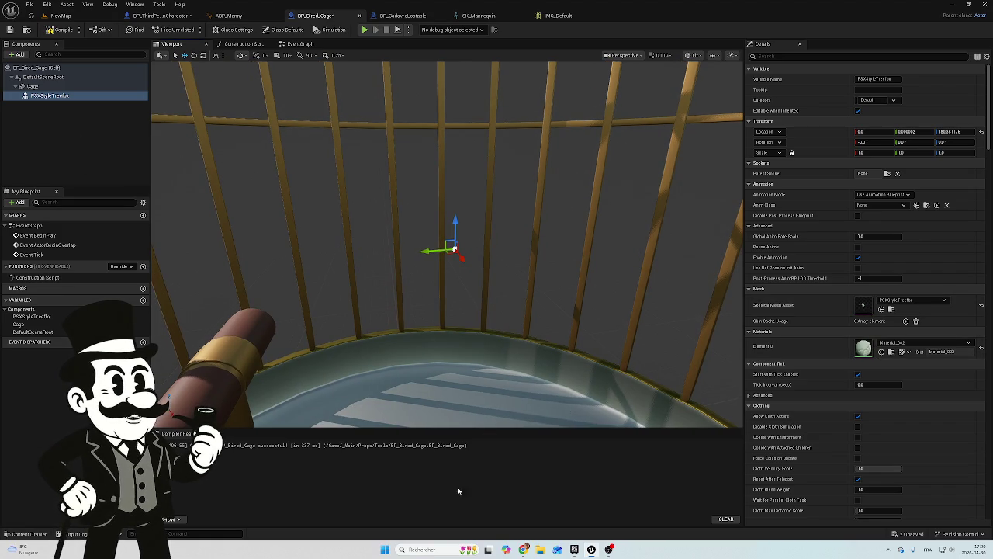
{"action": "left_click", "coordinate": [23, 534]}
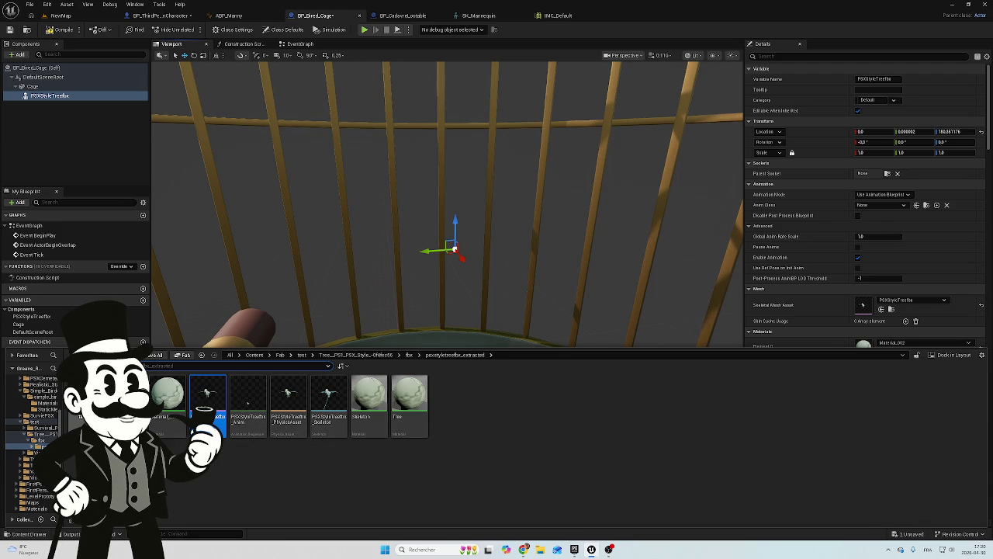
{"action": "left_click", "coordinate": [86, 400]}
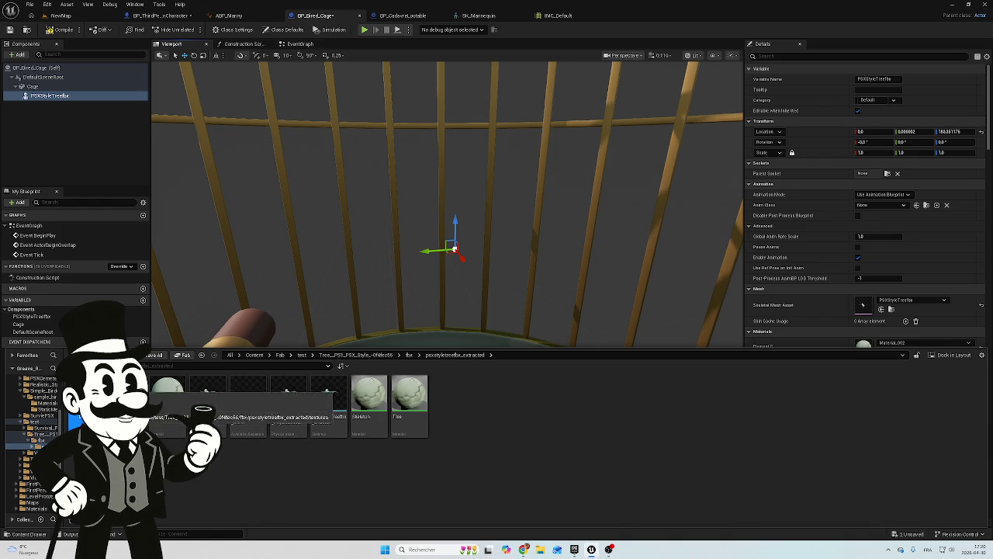
{"action": "left_click", "coordinate": [60, 15]}
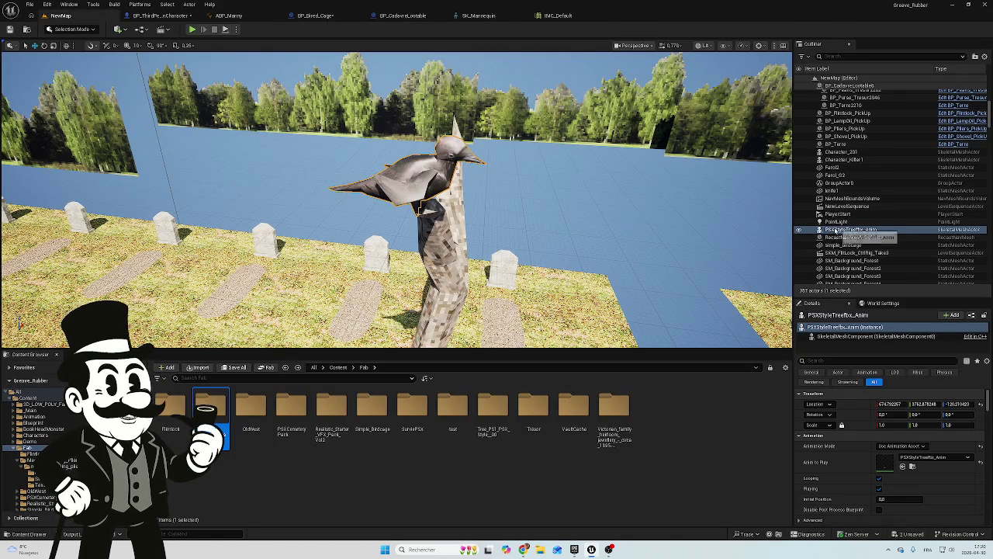
Locate the bird actor's PSXStyleTreefbx_Anim asset and preview the animation
{"action": "right_click", "coordinate": [838, 231]}
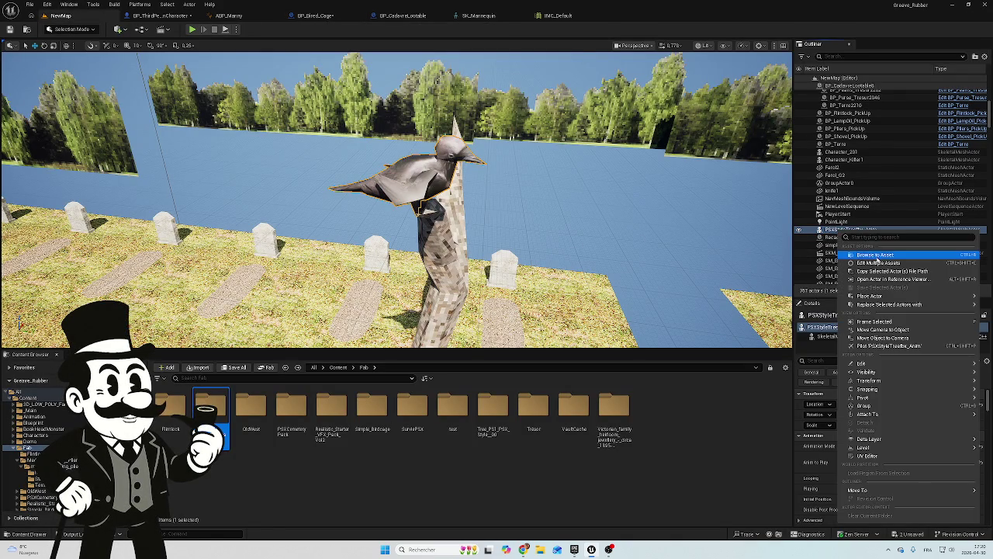
{"action": "left_click", "coordinate": [861, 257]}
{"action": "left_click", "coordinate": [256, 419]}
{"action": "left_click", "coordinate": [287, 419]}
{"action": "left_click", "coordinate": [258, 417]}
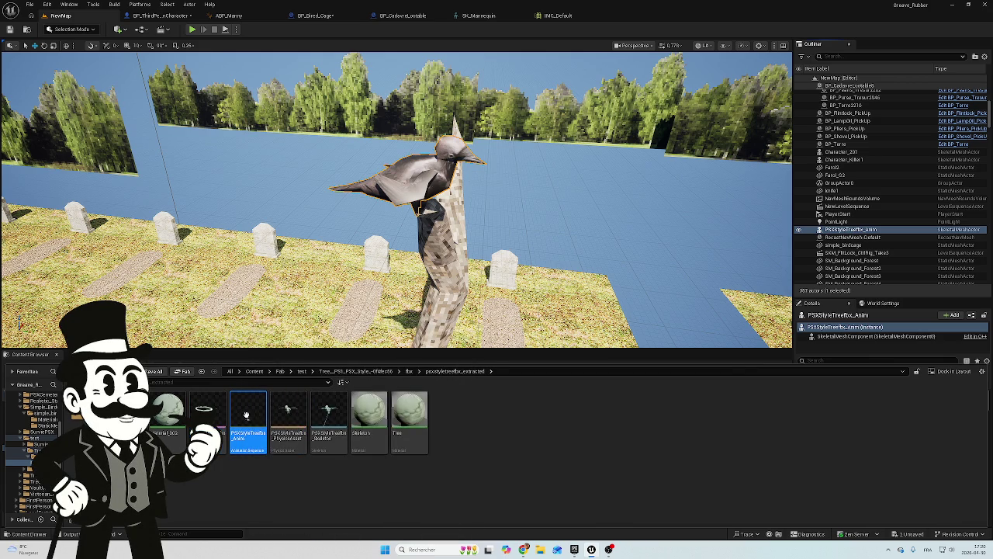
{"action": "double_click", "coordinate": [247, 419]}
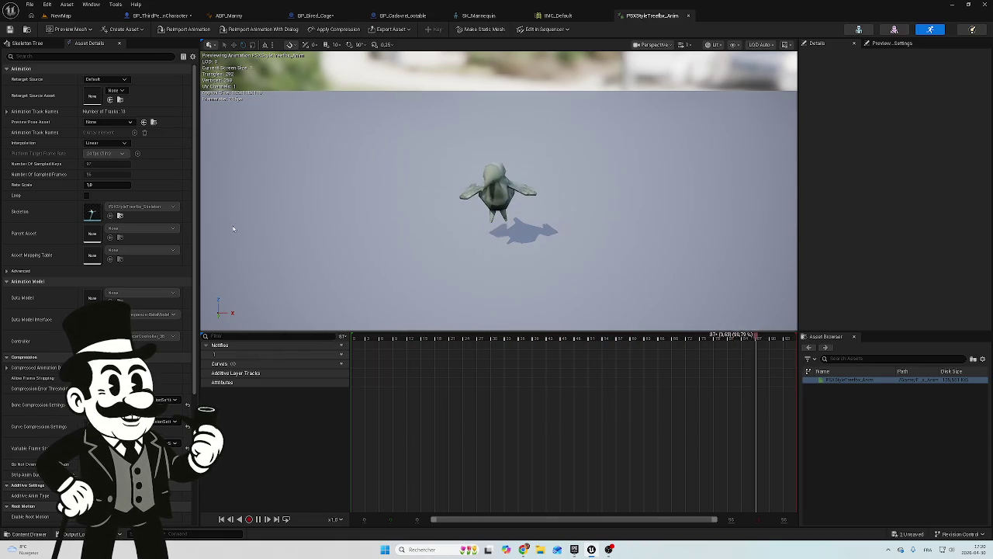
{"action": "left_click", "coordinate": [687, 15]}
Frame the animated crow in NewMap, then bring up BP_ThirdPersonCharacter
{"action": "left_click", "coordinate": [60, 17]}
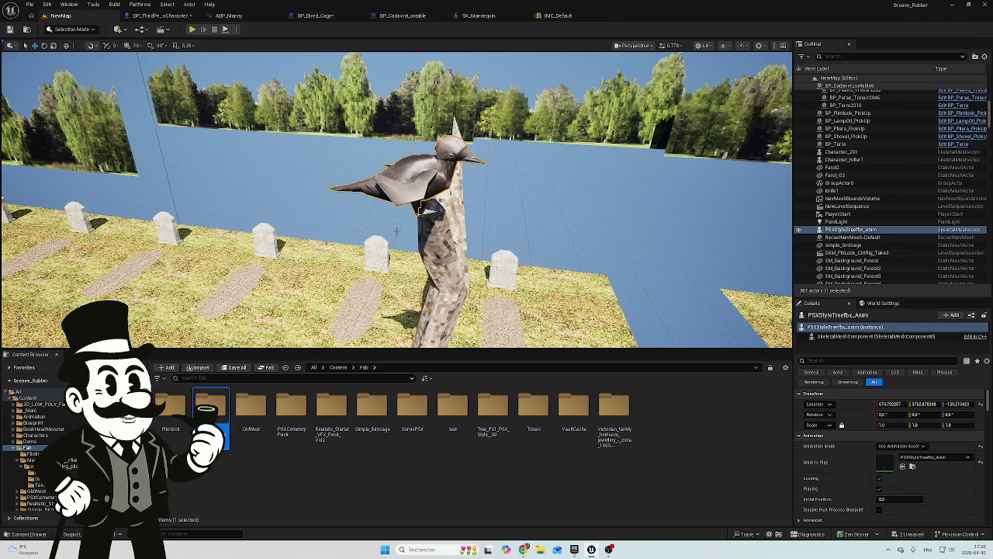
{"action": "key", "text": "f"}
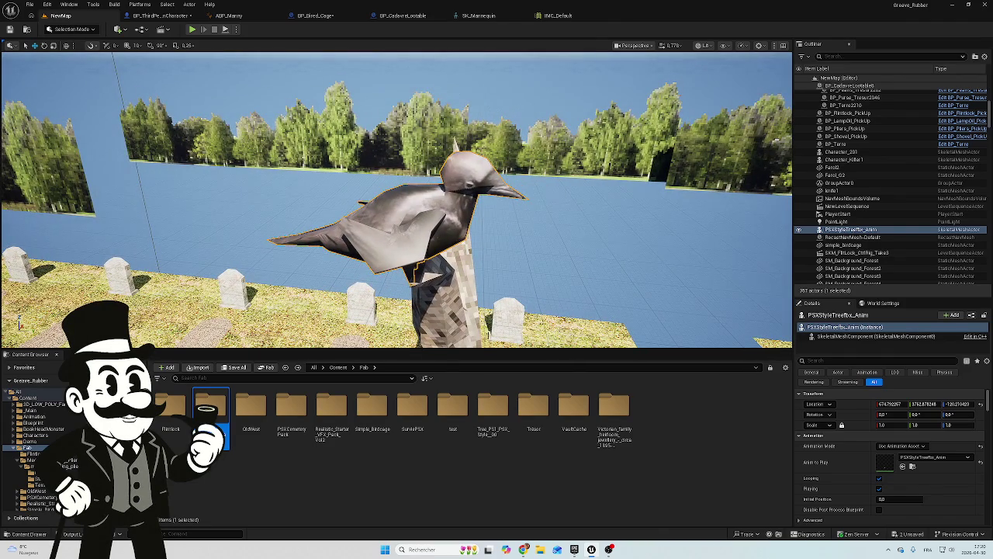
{"action": "left_click", "coordinate": [134, 17]}
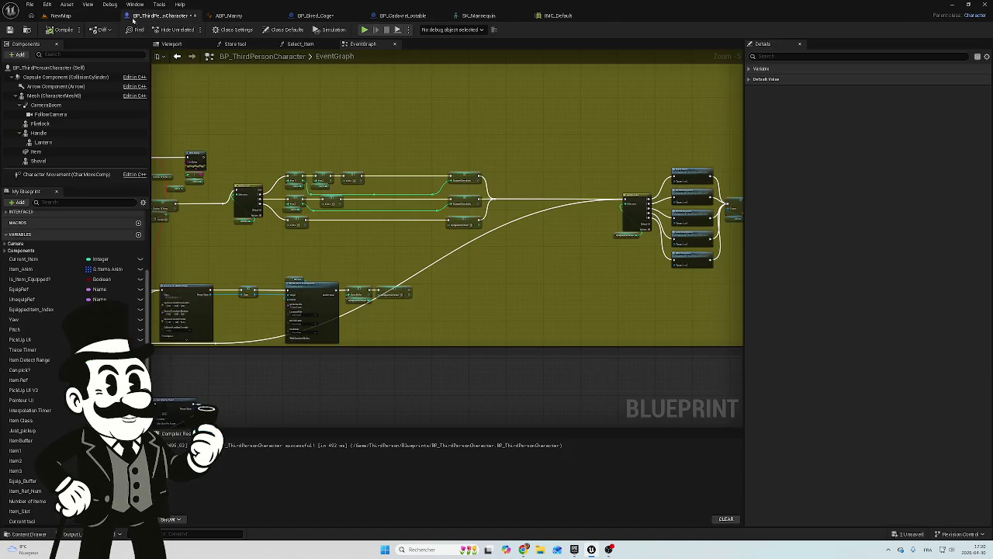
Set the PSXStyleTreefbx bird component's scale to 10 in BP_Bired_Cage
{"action": "left_click", "coordinate": [314, 16]}
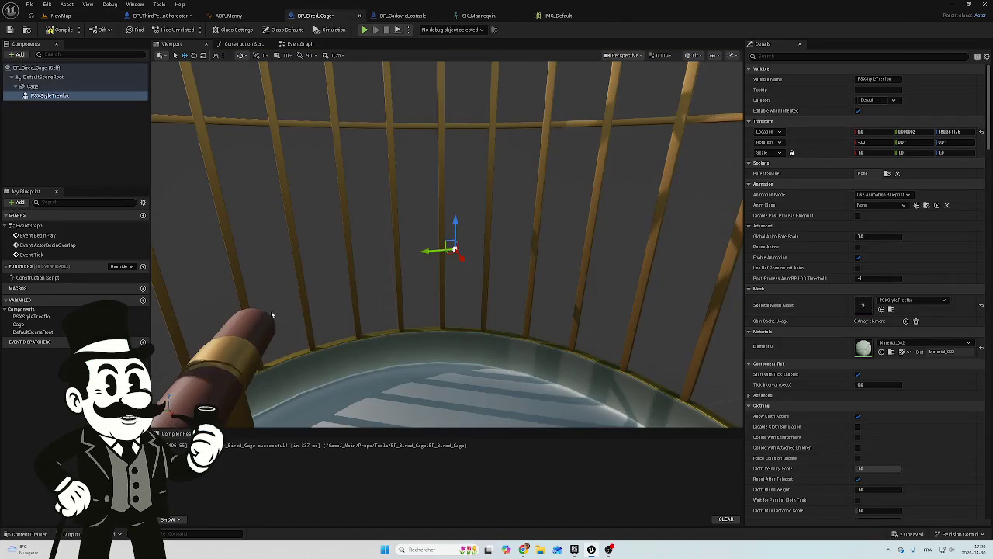
{"action": "mouse_move", "coordinate": [328, 284]}
{"action": "left_mouse_down"}
{"action": "mouse_move", "coordinate": [327, 358]}
{"action": "mouse_move", "coordinate": [328, 326]}
{"action": "left_mouse_up"}
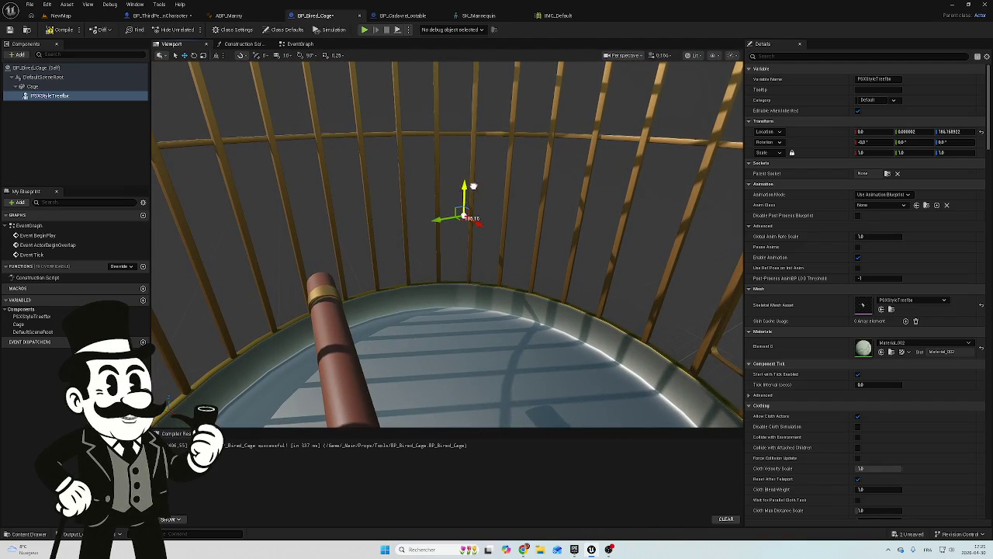
{"action": "mouse_move", "coordinate": [687, 218]}
{"action": "left_mouse_down"}
{"action": "mouse_move", "coordinate": [687, 199]}
{"action": "mouse_move", "coordinate": [675, 194]}
{"action": "left_mouse_up"}
{"action": "type", "text": "10"}
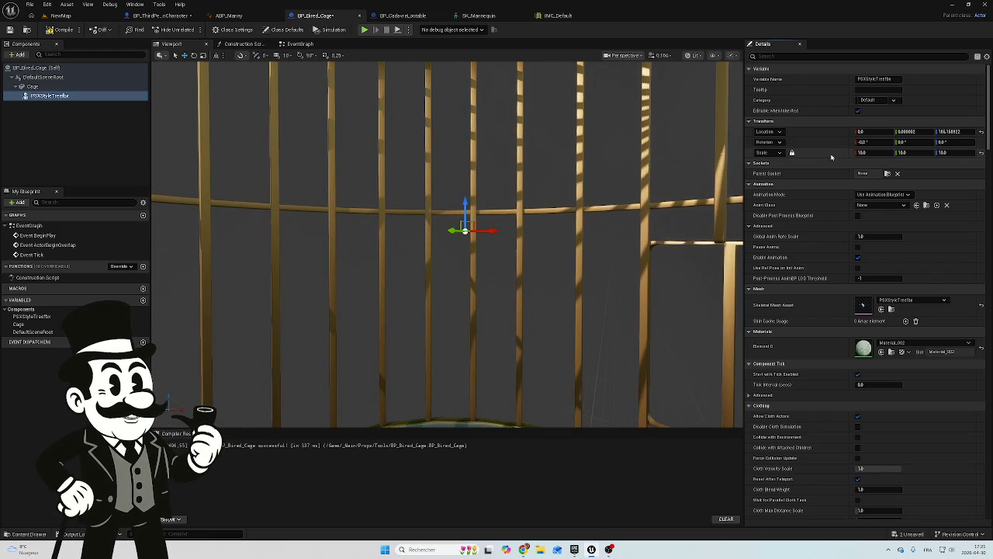
{"action": "mouse_move", "coordinate": [502, 224]}
{"action": "left_mouse_down"}
{"action": "mouse_move", "coordinate": [501, 242]}
{"action": "mouse_move", "coordinate": [481, 250]}
{"action": "left_mouse_up"}
Attach the bird component directly under DefaultSceneRoot, beside Cage
{"action": "left_click_drag", "start_coordinate": [67, 93], "coordinate": [47, 80]}
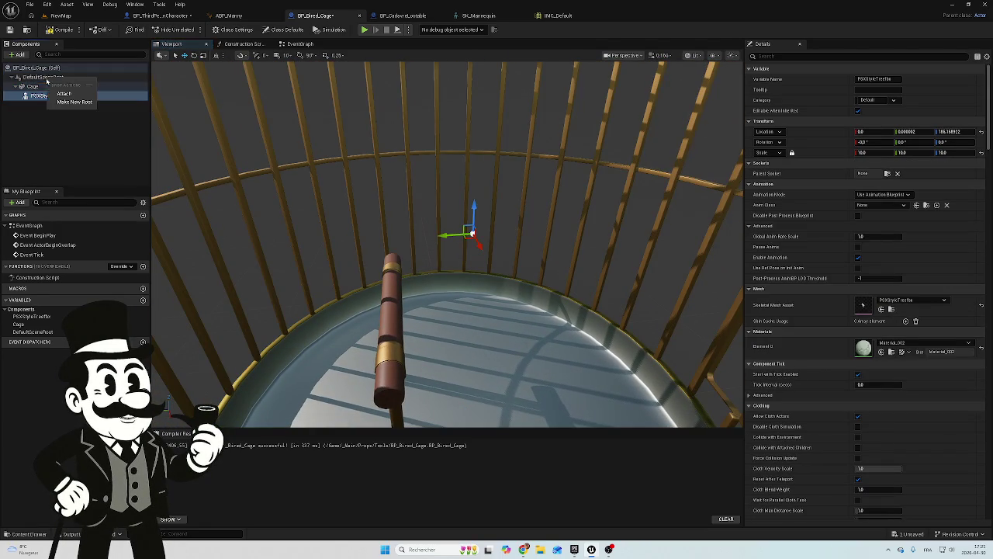
{"action": "left_click", "coordinate": [63, 93]}
{"action": "left_click", "coordinate": [43, 96]}
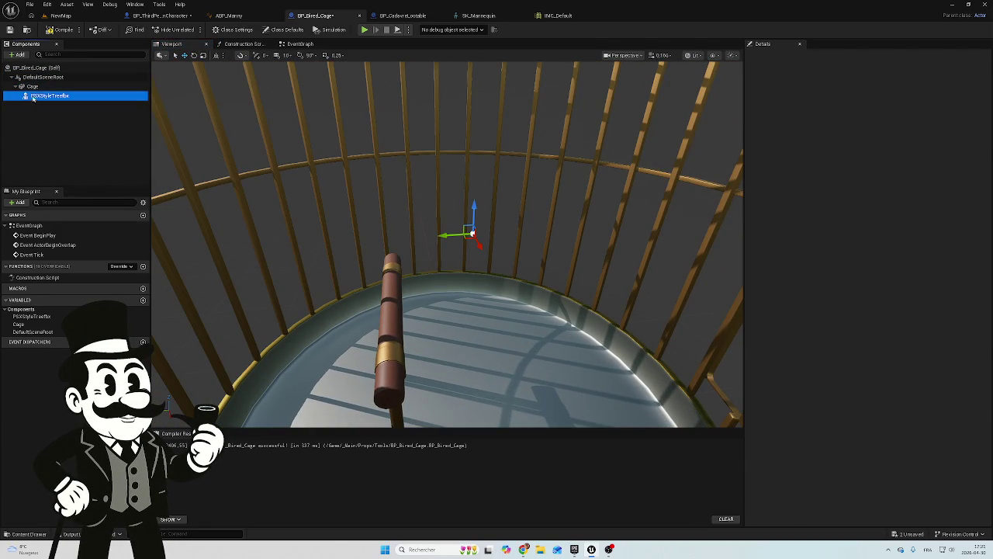
{"action": "left_click", "coordinate": [42, 134]}
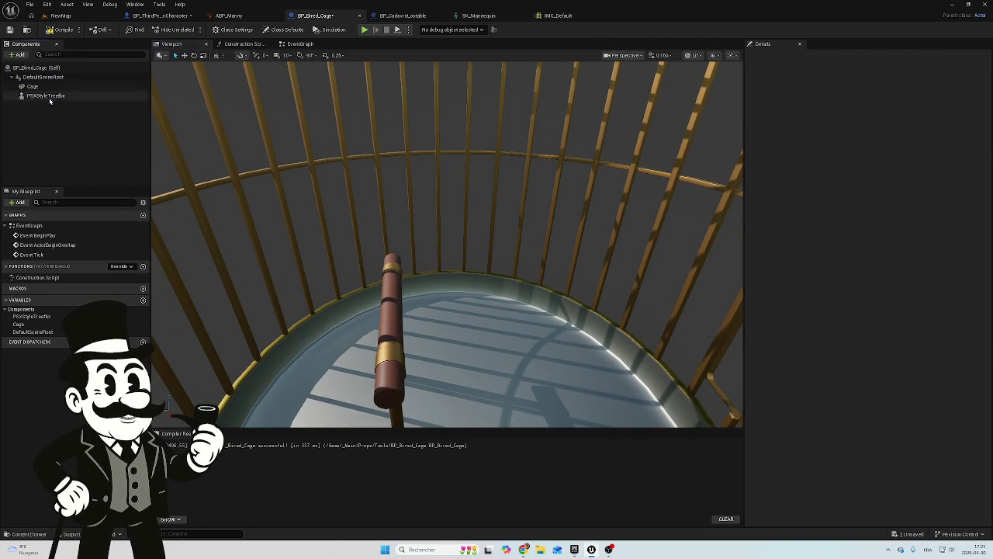
Move the bird with the gizmo, first to the cage top, then below the cage
{"action": "double_click", "coordinate": [47, 95]}
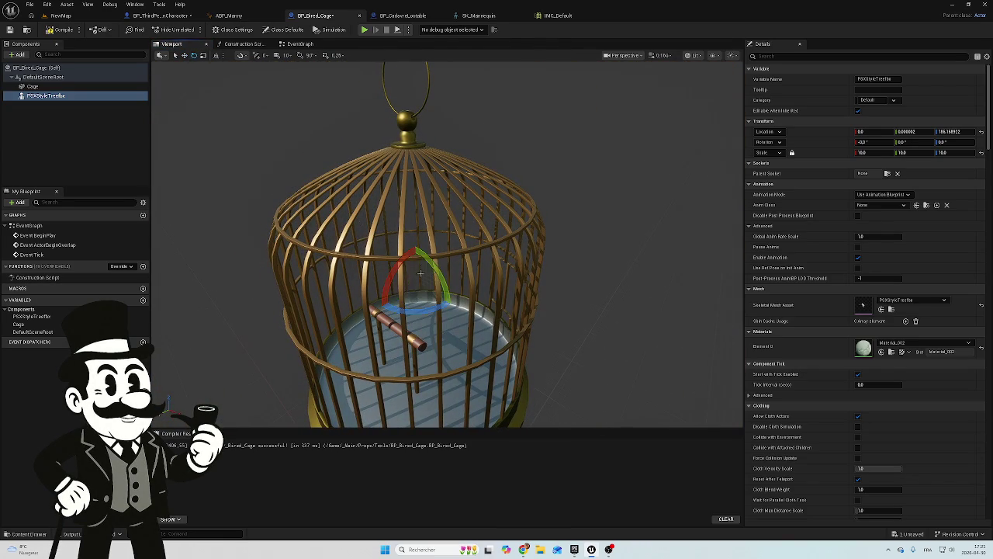
{"action": "mouse_move", "coordinate": [417, 265]}
{"action": "left_mouse_down"}
{"action": "mouse_move", "coordinate": [423, 97]}
{"action": "mouse_move", "coordinate": [471, 121]}
{"action": "left_mouse_up"}
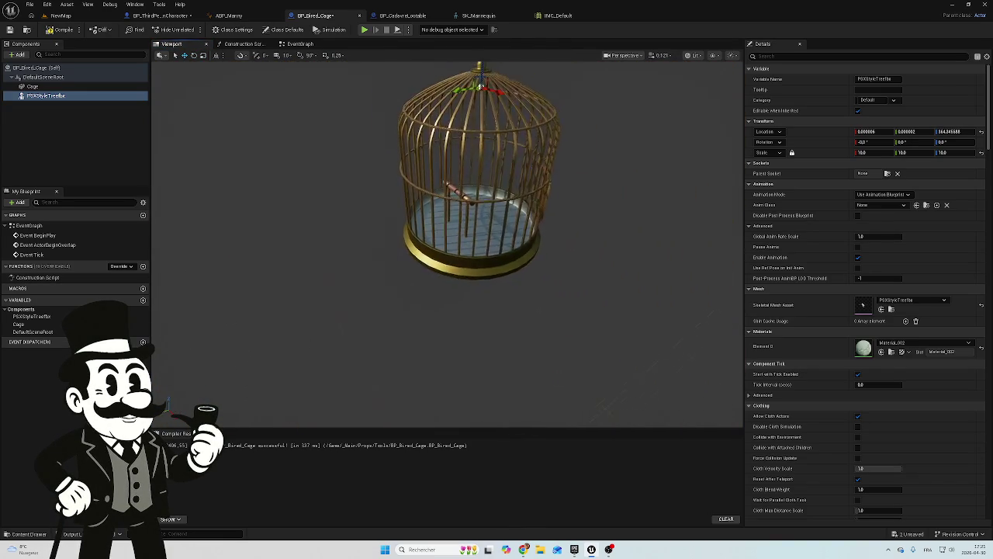
{"action": "key", "text": "f"}
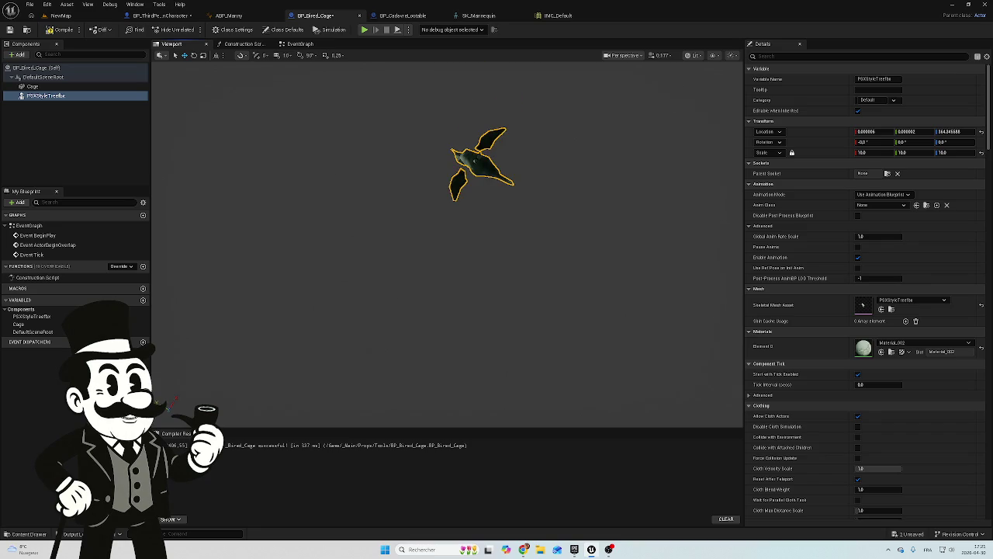
{"action": "scroll", "coordinate": [536, 411], "scroll_direction": "down", "scroll_amount": 5}
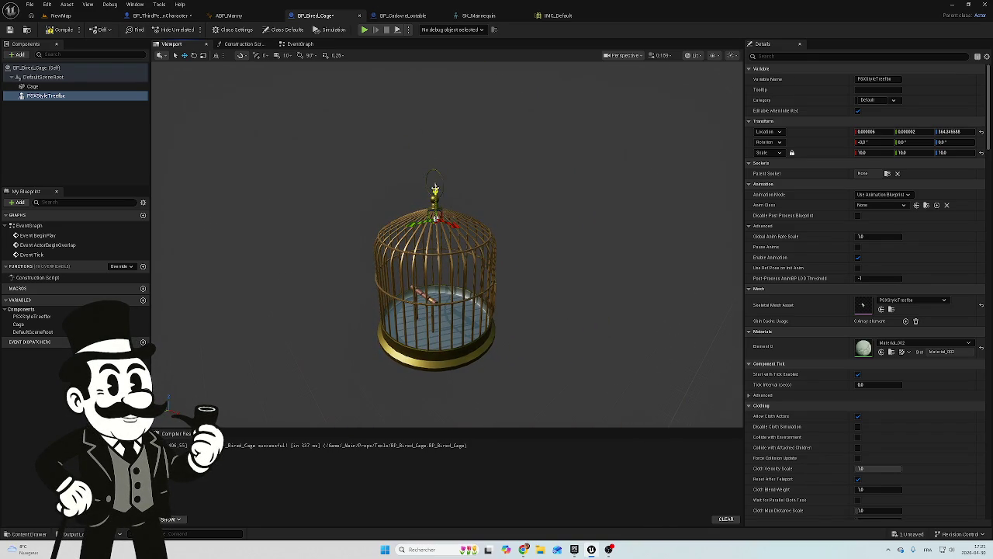
{"action": "left_click_drag", "start_coordinate": [435, 240], "coordinate": [431, 384]}
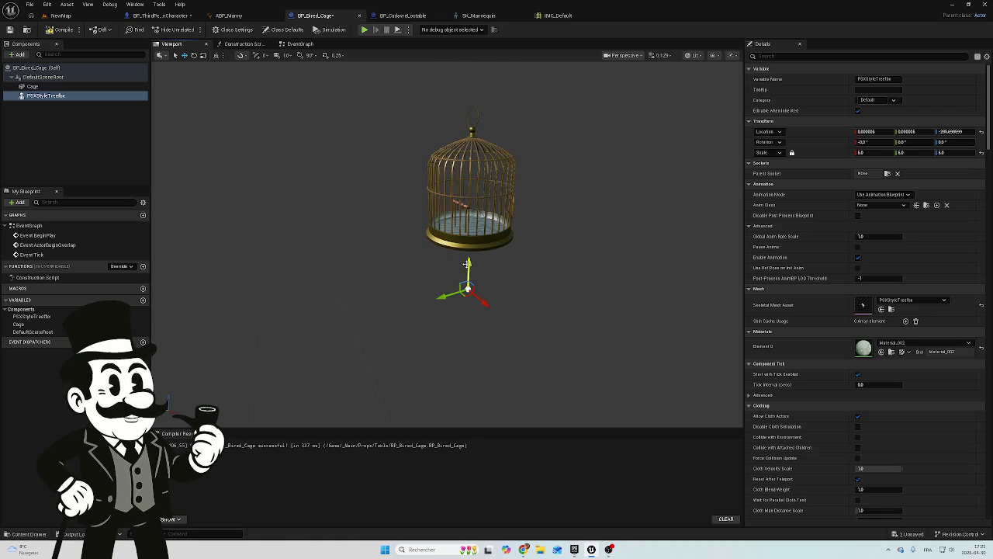
{"action": "left_click_drag", "start_coordinate": [468, 288], "coordinate": [497, 381]}
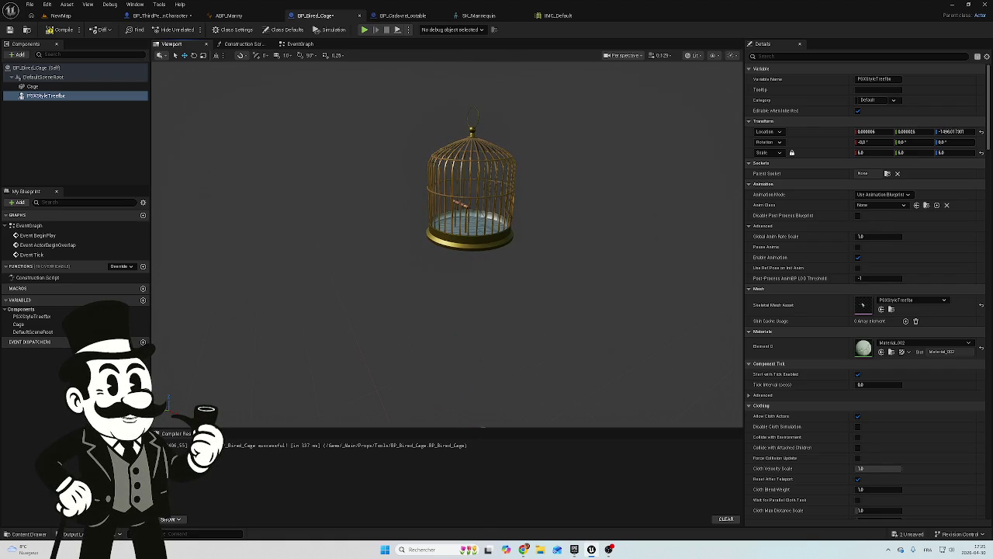
{"action": "key", "text": "f"}
{"action": "mouse_move", "coordinate": [501, 282]}
{"action": "left_mouse_down"}
{"action": "mouse_move", "coordinate": [481, 365]}
{"action": "mouse_move", "coordinate": [481, 313]}
{"action": "mouse_move", "coordinate": [491, 320]}
{"action": "left_mouse_up"}
Set the bird's scale to 1.0 and move it back up into the birdcage
{"action": "mouse_move", "coordinate": [859, 152]}
{"action": "left_mouse_down"}
{"action": "mouse_move", "coordinate": [849, 152]}
{"action": "mouse_move", "coordinate": [859, 152]}
{"action": "left_mouse_up"}
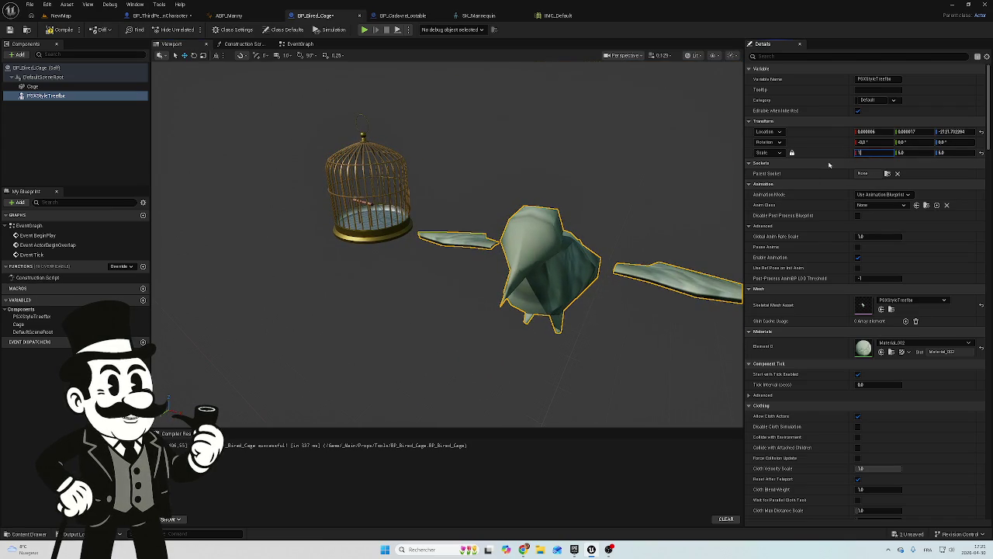
{"action": "key", "text": "Return"}
{"action": "key", "text": "f"}
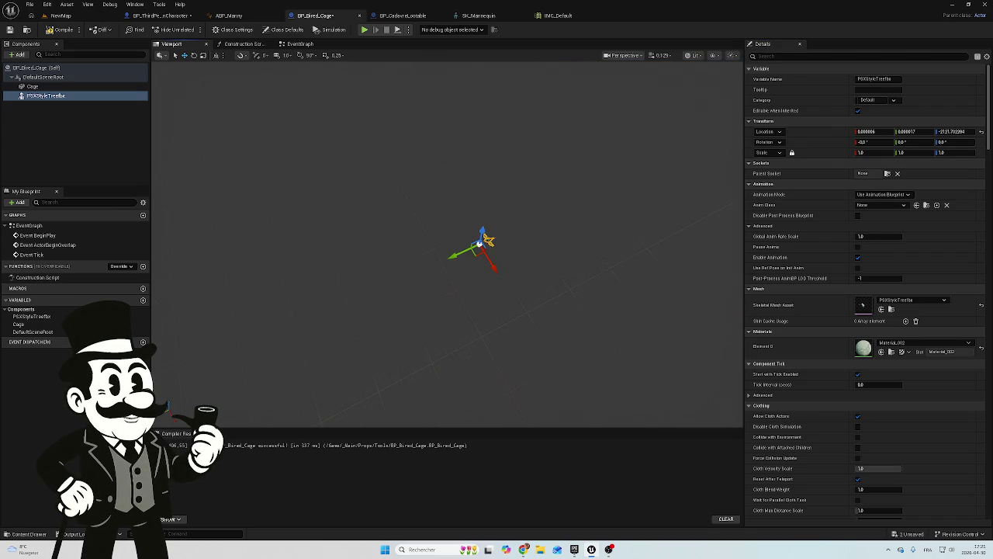
{"action": "mouse_move", "coordinate": [551, 246]}
{"action": "left_mouse_down"}
{"action": "mouse_move", "coordinate": [543, 256]}
{"action": "mouse_move", "coordinate": [551, 245]}
{"action": "left_mouse_up"}
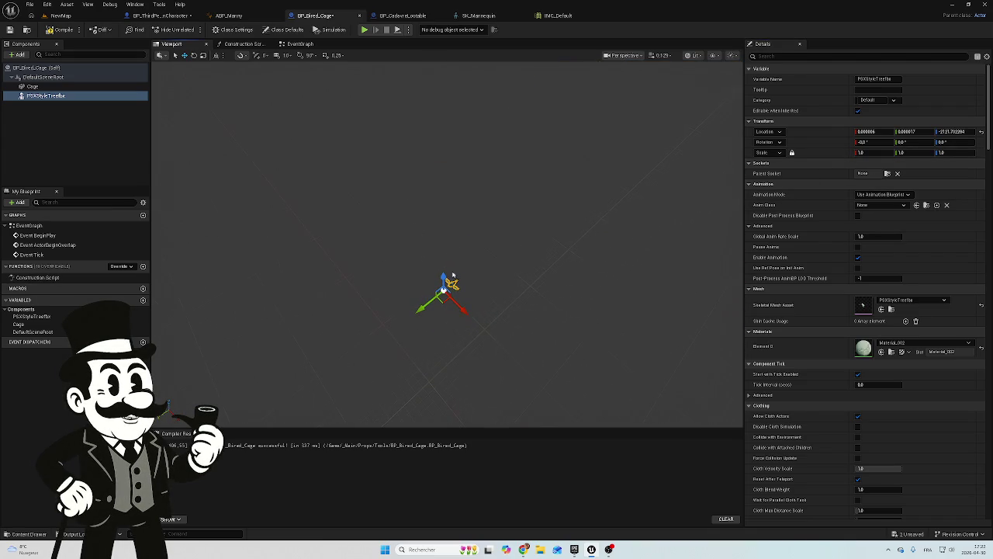
{"action": "mouse_move", "coordinate": [445, 277]}
{"action": "left_mouse_down"}
{"action": "mouse_move", "coordinate": [461, 225]}
{"action": "mouse_move", "coordinate": [473, 98]}
{"action": "mouse_move", "coordinate": [401, 163]}
{"action": "mouse_move", "coordinate": [394, 235]}
{"action": "left_mouse_up"}
{"action": "mouse_move", "coordinate": [405, 308]}
{"action": "left_mouse_down"}
{"action": "mouse_move", "coordinate": [414, 268]}
{"action": "mouse_move", "coordinate": [355, 248]}
{"action": "mouse_move", "coordinate": [333, 334]}
{"action": "mouse_move", "coordinate": [404, 302]}
{"action": "mouse_move", "coordinate": [443, 373]}
{"action": "left_mouse_up"}
{"action": "scroll", "coordinate": [442, 371], "scroll_direction": "up", "scroll_amount": 6}
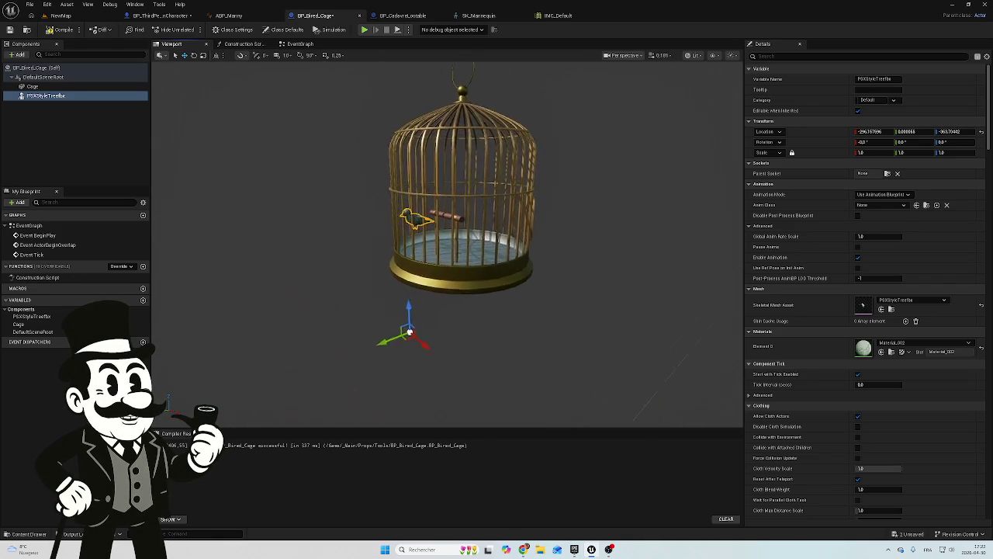
Position the bird on the cage's perch by dragging the gizmo axes
{"action": "scroll", "coordinate": [349, 316], "scroll_direction": "up", "scroll_amount": 2}
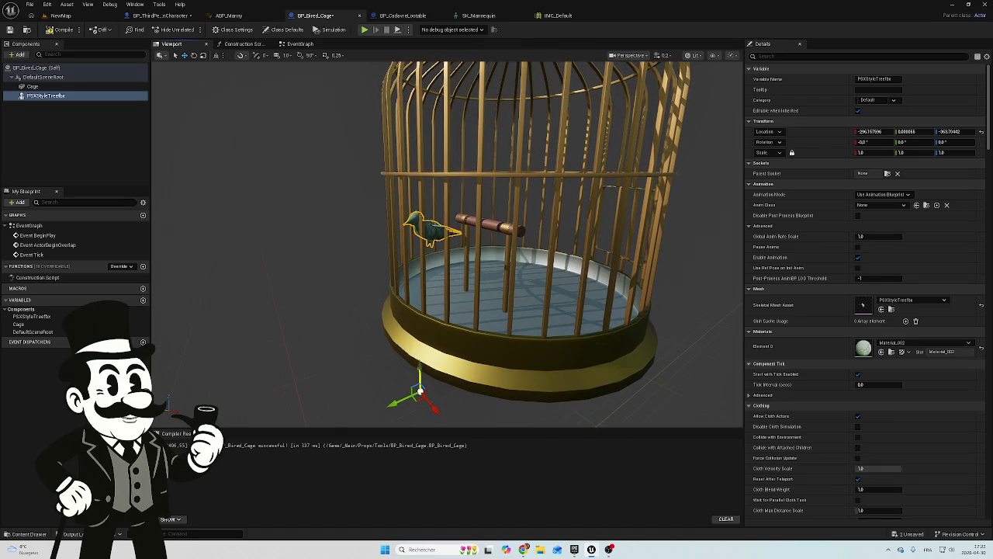
{"action": "mouse_move", "coordinate": [419, 391]}
{"action": "left_mouse_down"}
{"action": "mouse_move", "coordinate": [423, 400]}
{"action": "mouse_move", "coordinate": [460, 388]}
{"action": "left_mouse_up"}
{"action": "scroll", "coordinate": [459, 388], "scroll_direction": "up", "scroll_amount": 3}
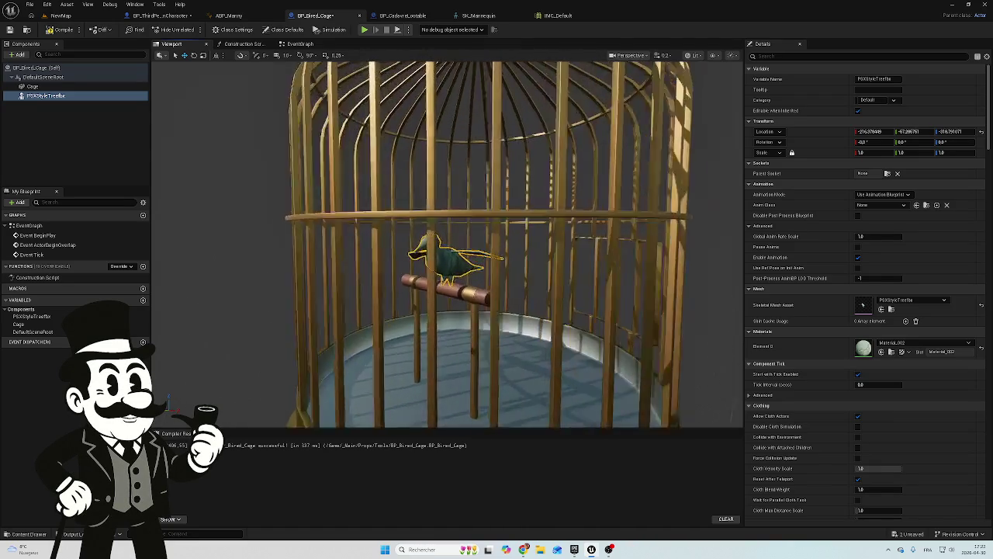
{"action": "scroll", "coordinate": [447, 244], "scroll_direction": "up", "scroll_amount": 3}
{"action": "scroll", "coordinate": [448, 244], "scroll_direction": "down", "scroll_amount": 5}
{"action": "scroll", "coordinate": [454, 351], "scroll_direction": "down", "scroll_amount": 1}
{"action": "left_click_drag", "start_coordinate": [457, 340], "coordinate": [447, 331]}
{"action": "left_click_drag", "start_coordinate": [460, 249], "coordinate": [446, 267]}
{"action": "scroll", "coordinate": [433, 326], "scroll_direction": "down", "scroll_amount": 5}
{"action": "left_click_drag", "start_coordinate": [434, 325], "coordinate": [434, 287]}
{"action": "scroll", "coordinate": [355, 383], "scroll_direction": "down", "scroll_amount": 5}
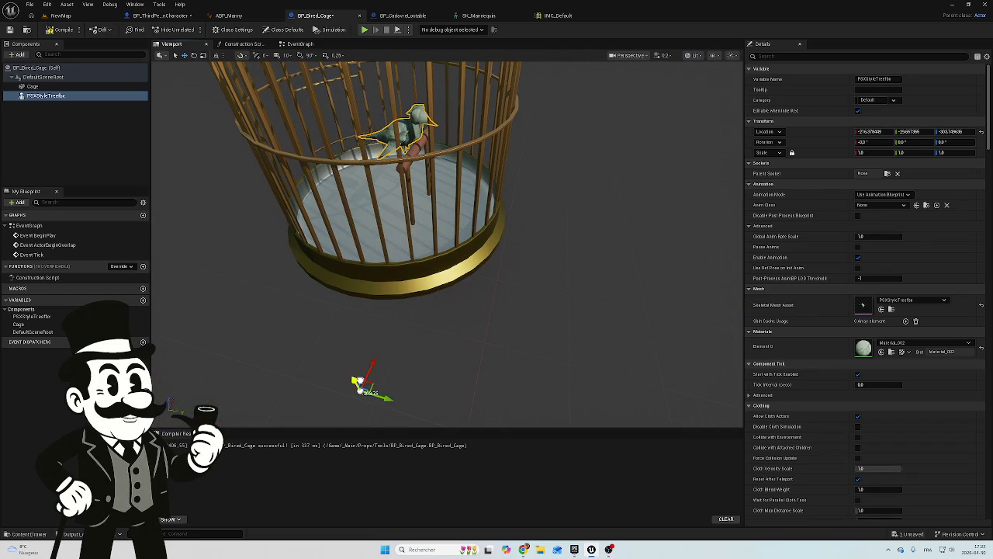
{"action": "mouse_move", "coordinate": [400, 351]}
{"action": "left_mouse_down"}
{"action": "mouse_move", "coordinate": [380, 335]}
{"action": "mouse_move", "coordinate": [372, 414]}
{"action": "left_mouse_up"}
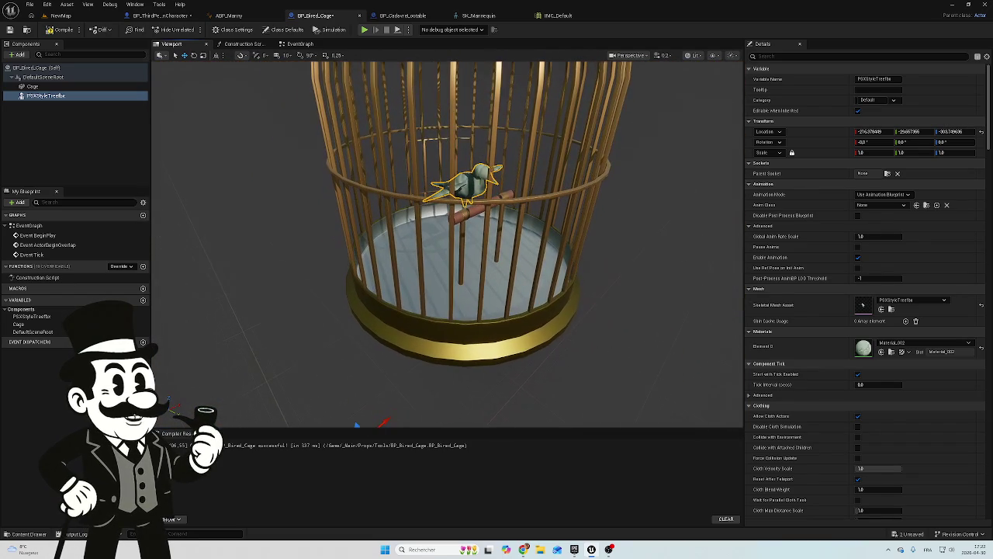
{"action": "scroll", "coordinate": [372, 413], "scroll_direction": "up", "scroll_amount": 6}
{"action": "left_click_drag", "start_coordinate": [372, 414], "coordinate": [431, 402]}
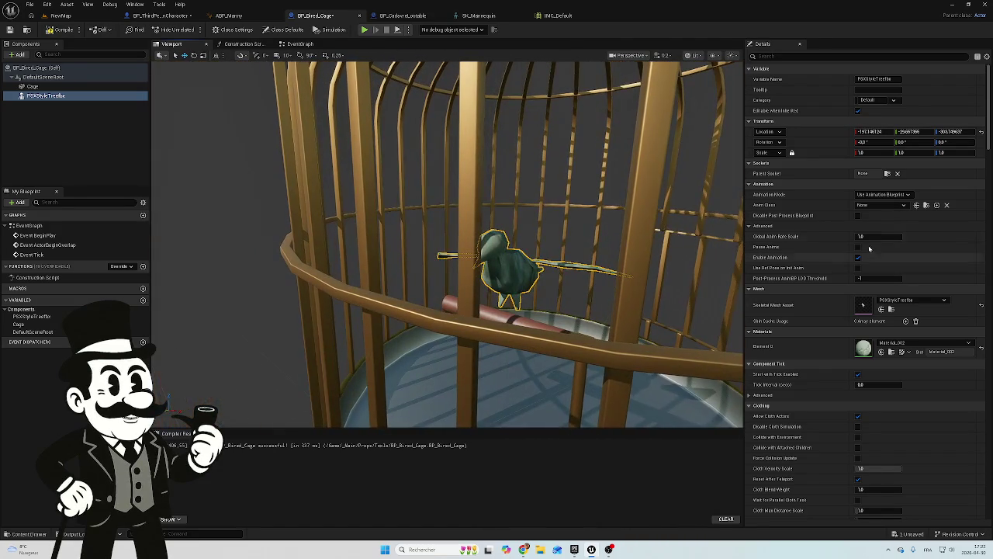
Try the bird at scale 2.0, then set it back to 1.0
{"action": "left_click", "coordinate": [869, 153]}
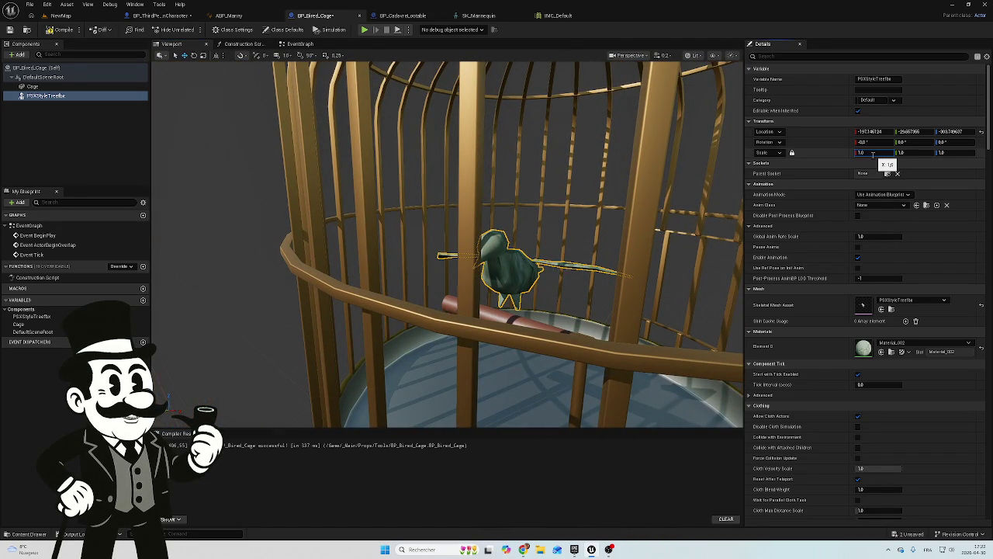
{"action": "type", "text": "2"}
{"action": "key", "text": "Return"}
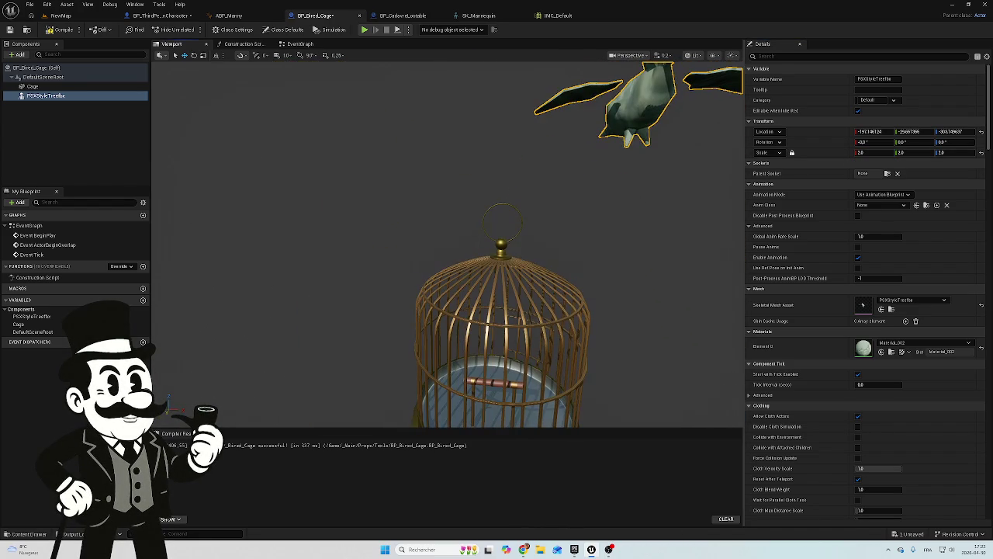
{"action": "left_click", "coordinate": [862, 153]}
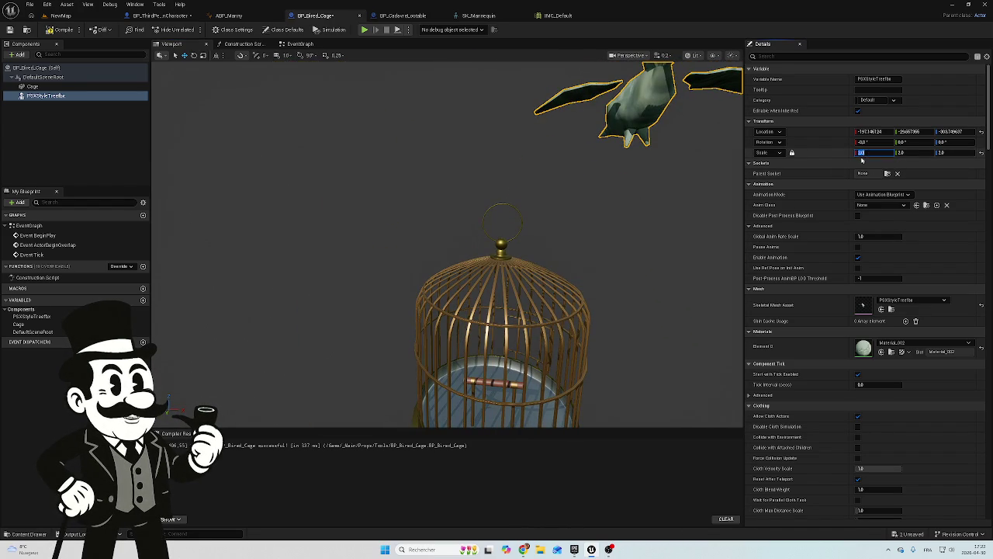
{"action": "type", "text": "2"}
{"action": "key", "text": "Return"}
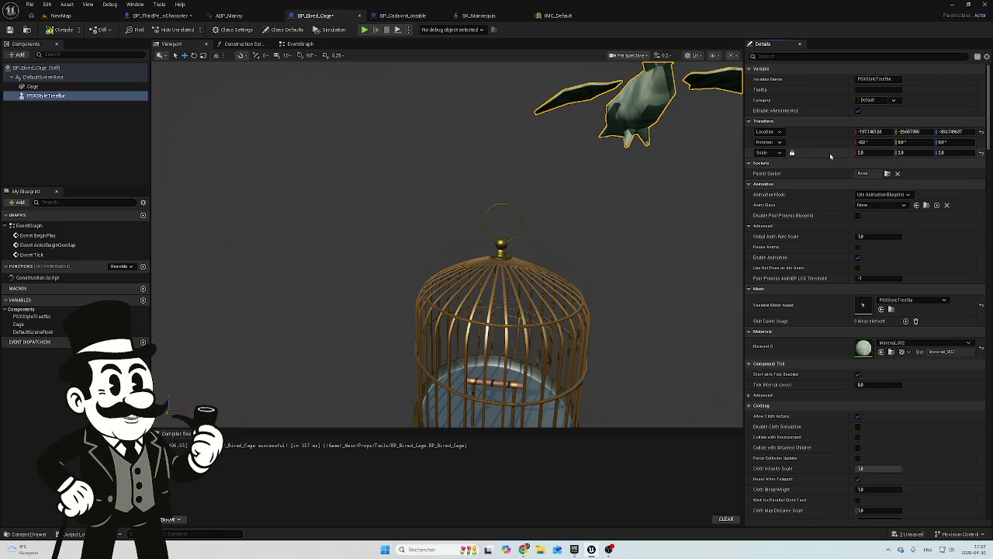
{"action": "left_click", "coordinate": [861, 153]}
{"action": "type", "text": "1"}
{"action": "key", "text": "Return"}
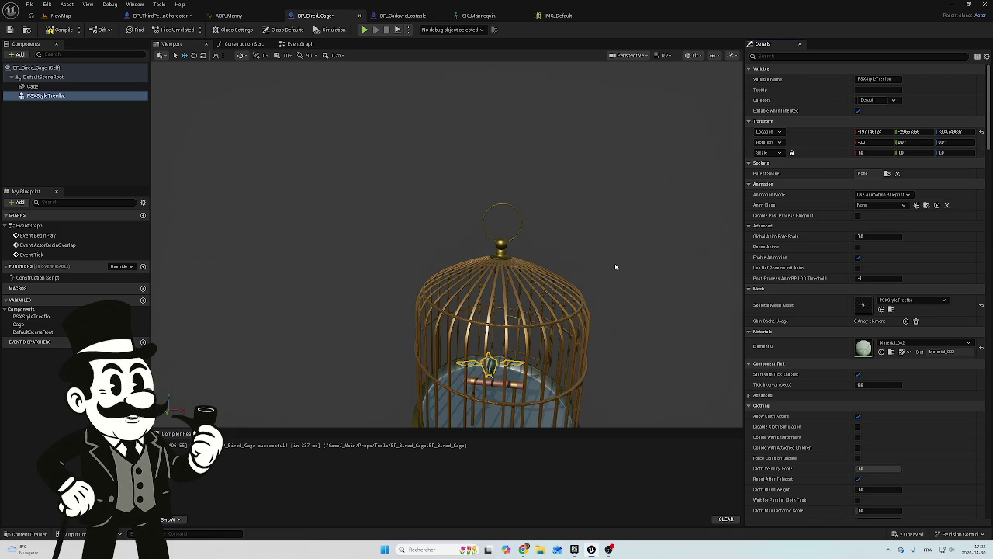
{"action": "mouse_move", "coordinate": [572, 276]}
{"action": "left_mouse_down"}
{"action": "mouse_move", "coordinate": [559, 225]}
{"action": "mouse_move", "coordinate": [520, 210]}
{"action": "left_mouse_up"}
{"action": "mouse_move", "coordinate": [432, 319]}
{"action": "left_mouse_down"}
{"action": "mouse_move", "coordinate": [432, 334]}
{"action": "mouse_move", "coordinate": [423, 272]}
{"action": "mouse_move", "coordinate": [404, 264]}
{"action": "mouse_move", "coordinate": [427, 279]}
{"action": "mouse_move", "coordinate": [419, 276]}
{"action": "left_mouse_up"}
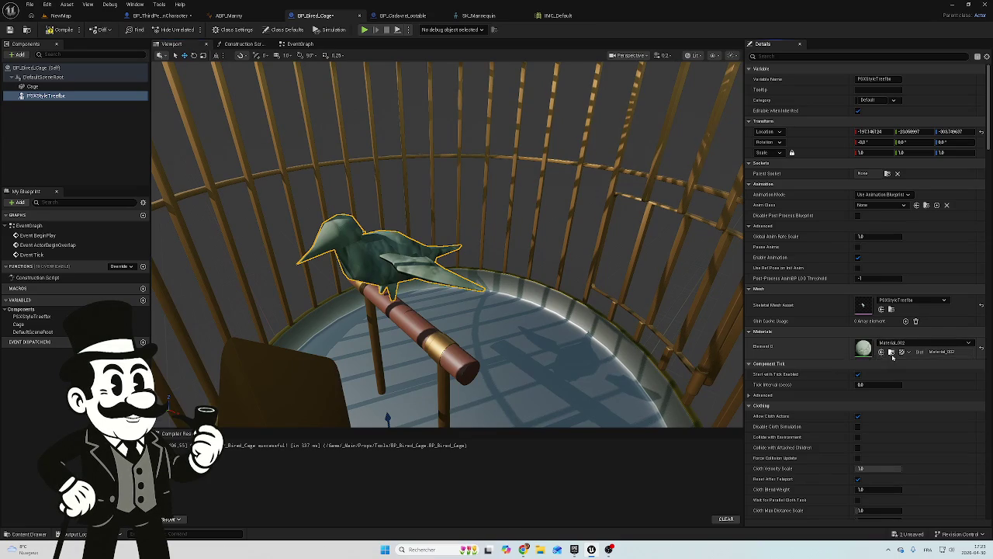
Assign the crow texture to Material_002's DiffuseColorMap, apply, and view it in BP_Bired_Cage
{"action": "left_click", "coordinate": [891, 352]}
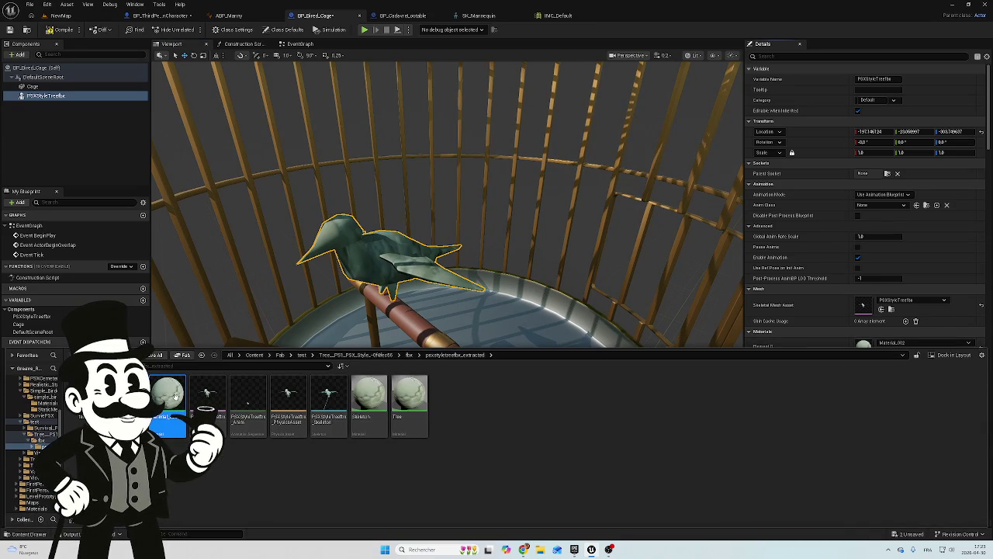
{"action": "double_click", "coordinate": [177, 401]}
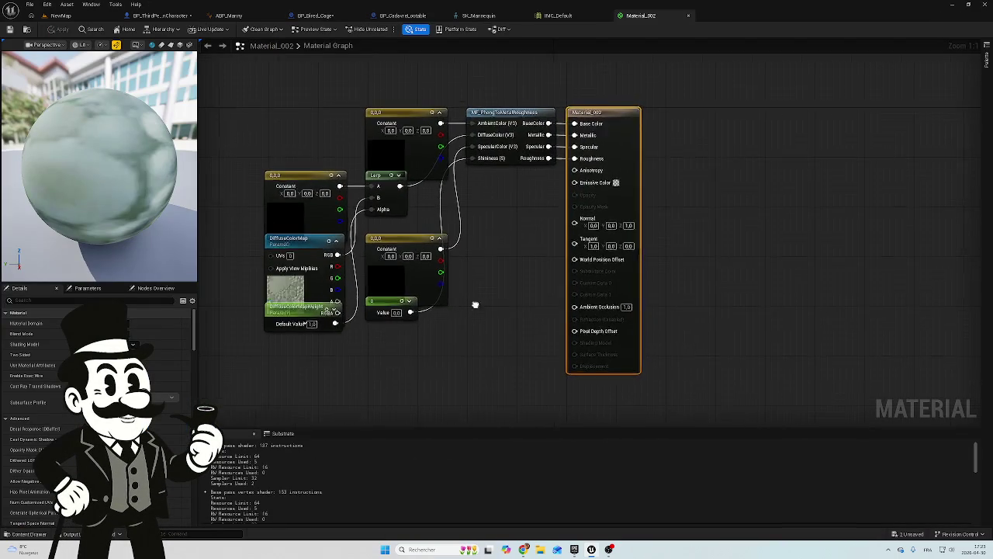
{"action": "left_click", "coordinate": [374, 322]}
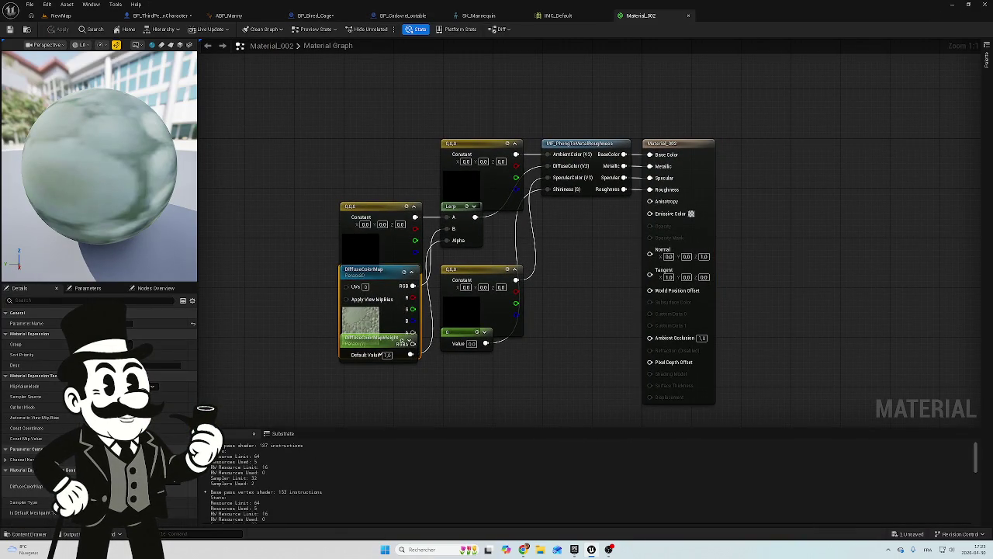
{"action": "left_click", "coordinate": [179, 485]}
{"action": "left_click", "coordinate": [44, 534]}
{"action": "double_click", "coordinate": [85, 442]}
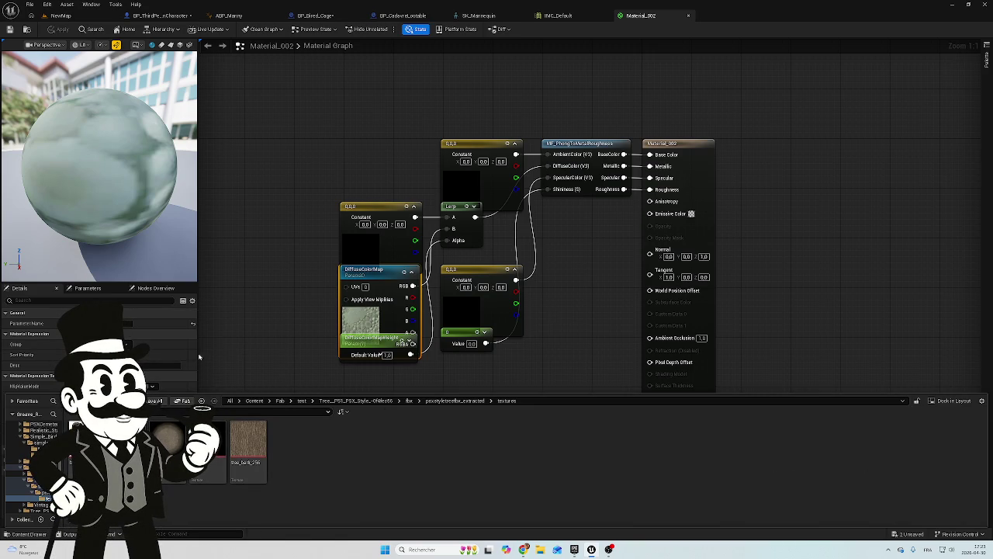
{"action": "left_click", "coordinate": [187, 365]}
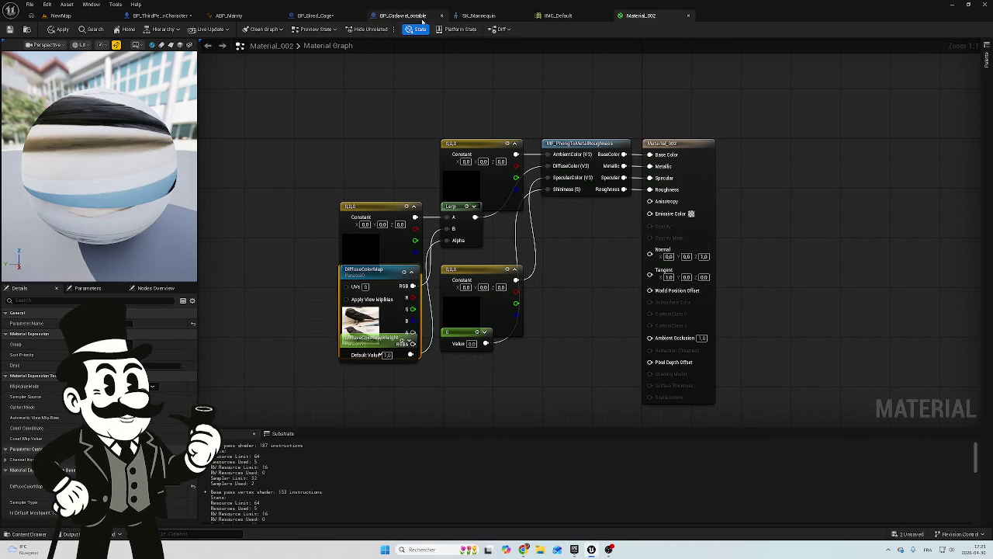
{"action": "left_click", "coordinate": [60, 29]}
{"action": "left_click", "coordinate": [329, 17]}
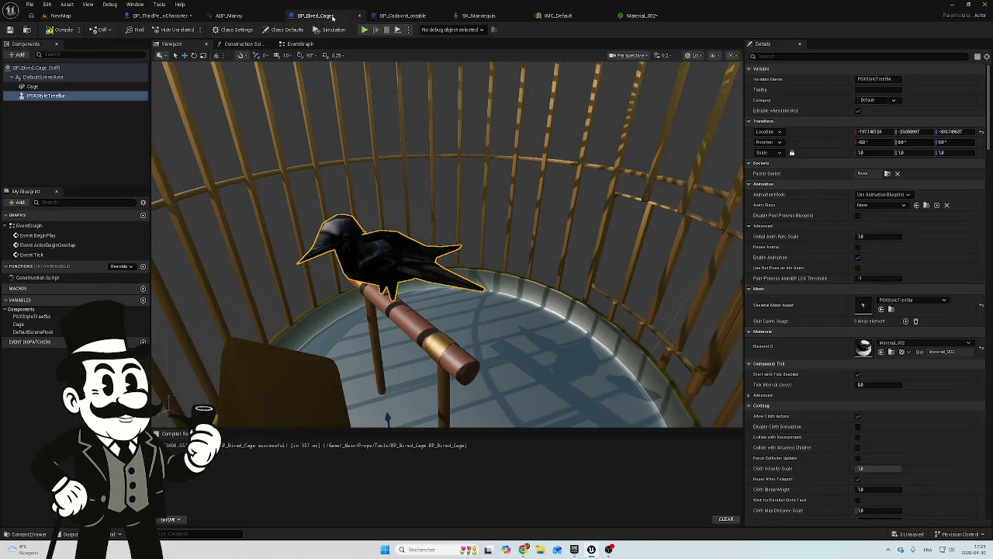
Fly the camera up close to the black-feathered crow on its perch
{"action": "left_click_drag", "start_coordinate": [364, 134], "coordinate": [217, 149]}
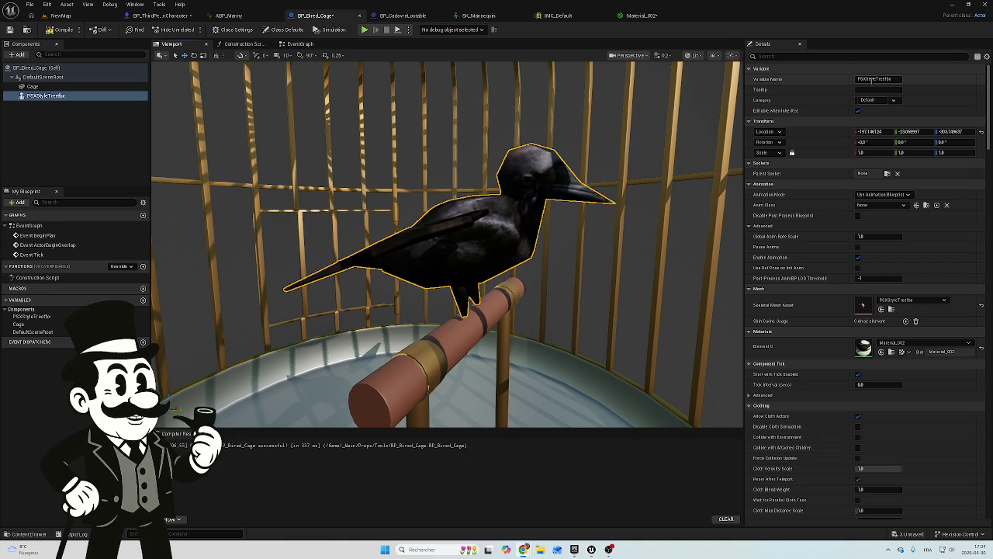
{"action": "left_click", "coordinate": [402, 15]}
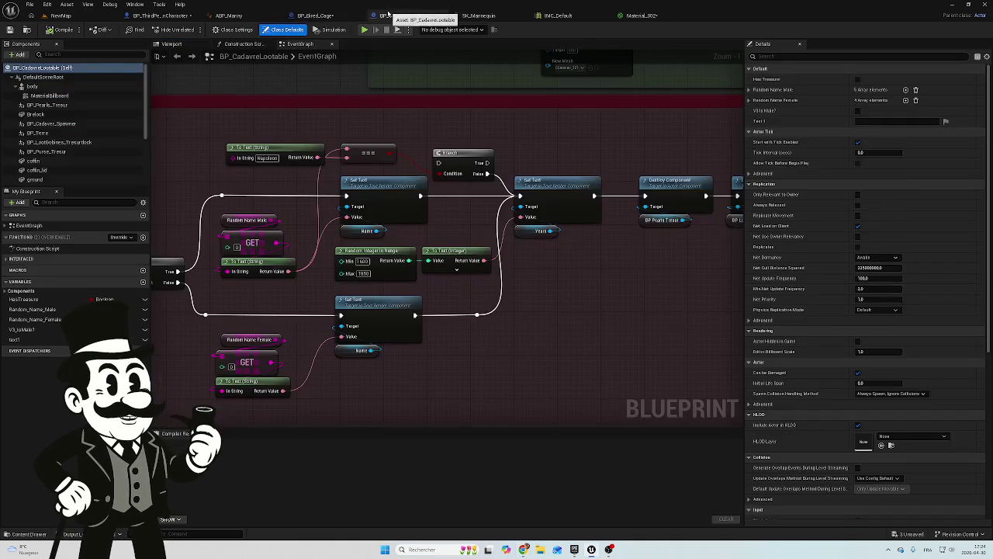
Open the bird crow texture from the Content Drawer, showing the 256x512 crow photos
{"action": "left_click", "coordinate": [315, 15]}
{"action": "left_click", "coordinate": [638, 15]}
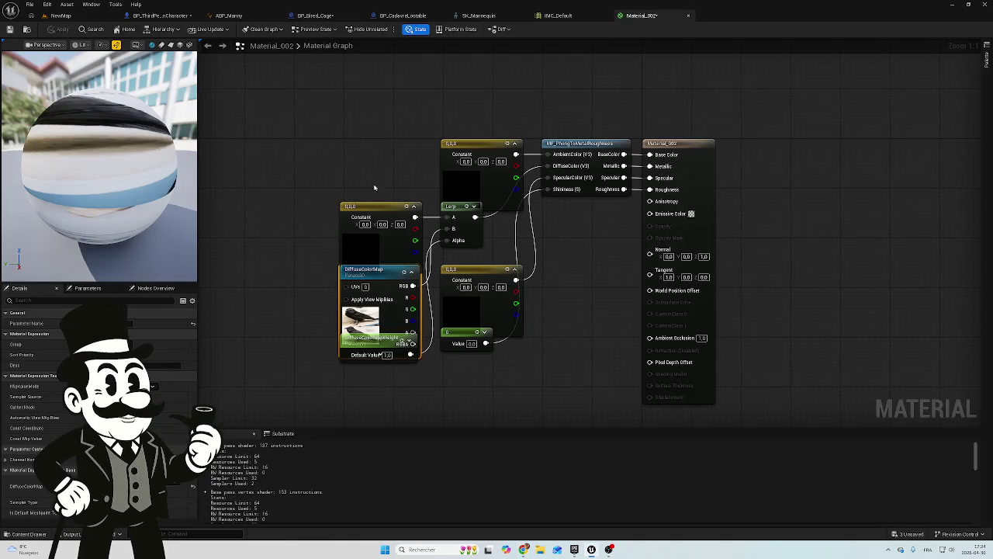
{"action": "right_click", "coordinate": [284, 254]}
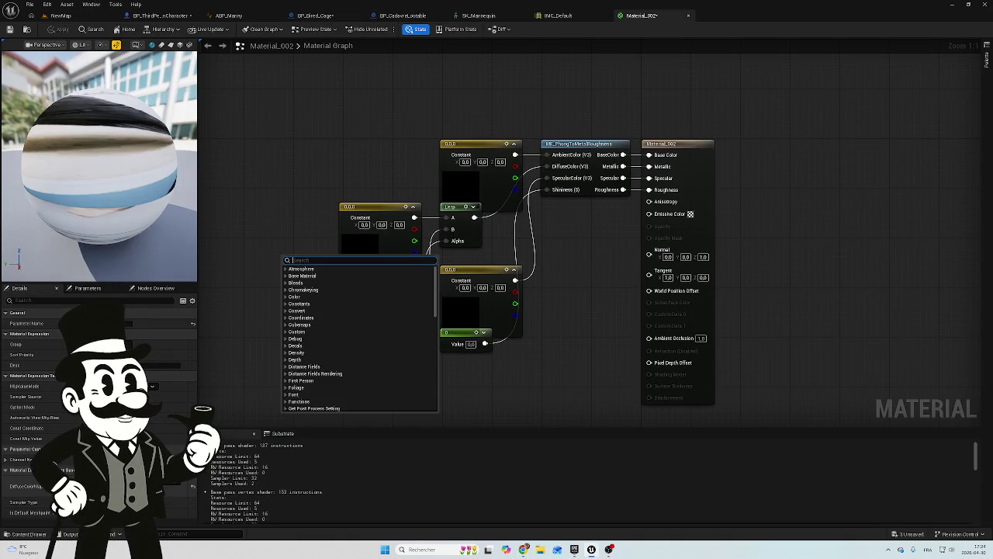
{"action": "key", "text": "ctrl+space"}
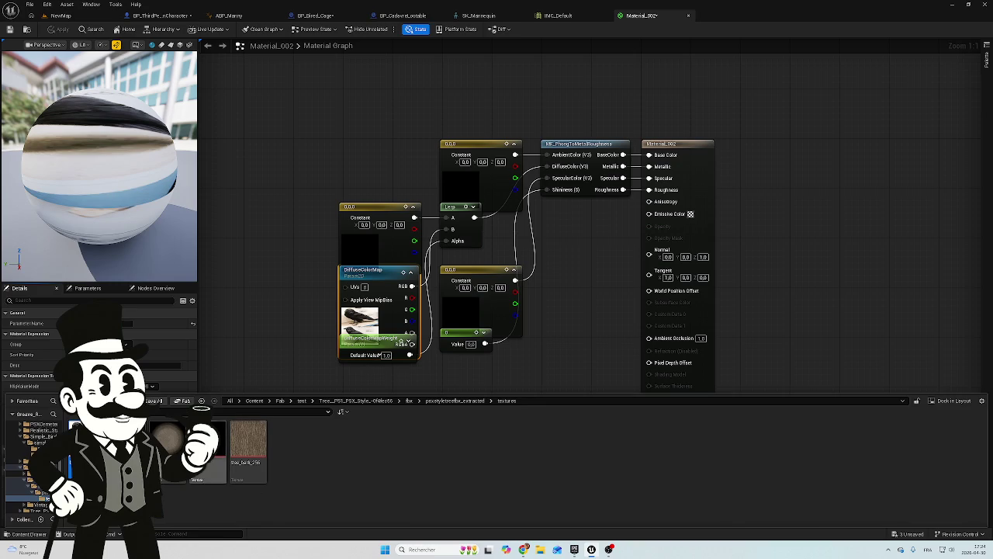
{"action": "double_click", "coordinate": [165, 436]}
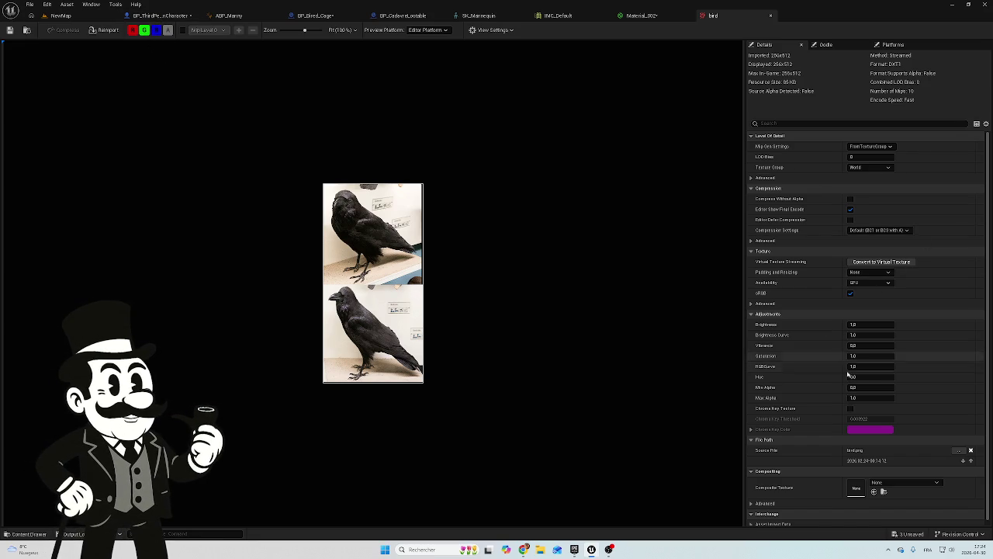
Toggle the crow texture's G and B channels, leaving blue off so the preview turns canary yellow
{"action": "left_click", "coordinate": [144, 31]}
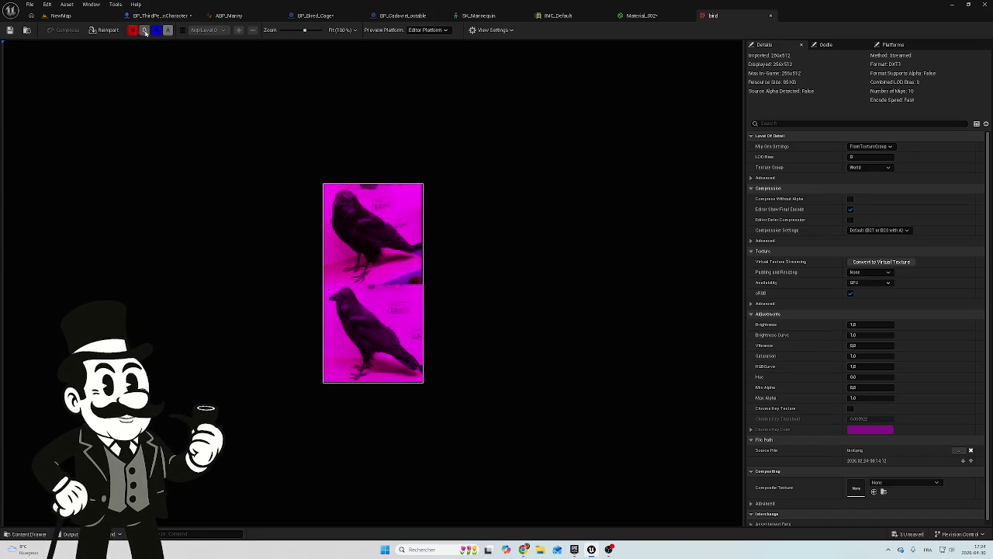
{"action": "left_click", "coordinate": [144, 31]}
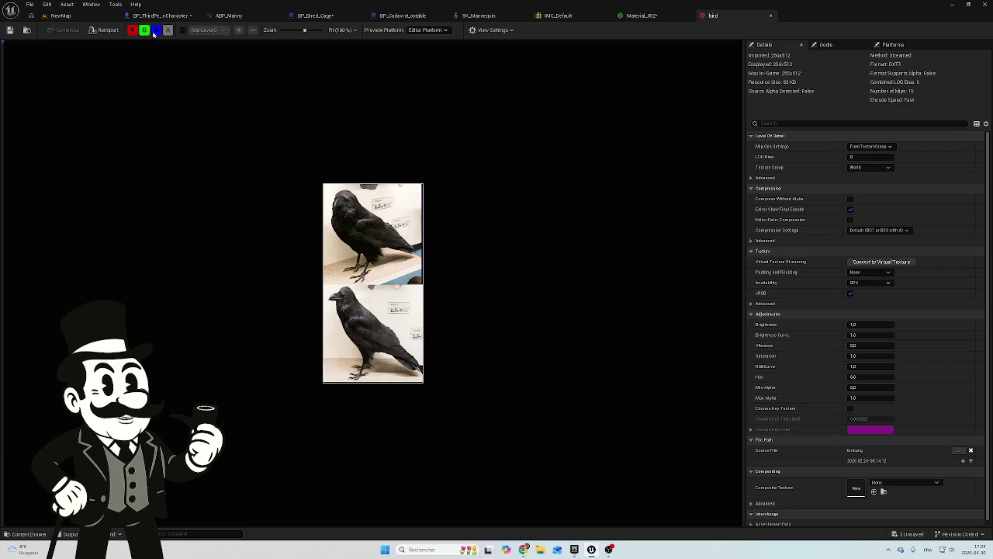
{"action": "left_click", "coordinate": [156, 31]}
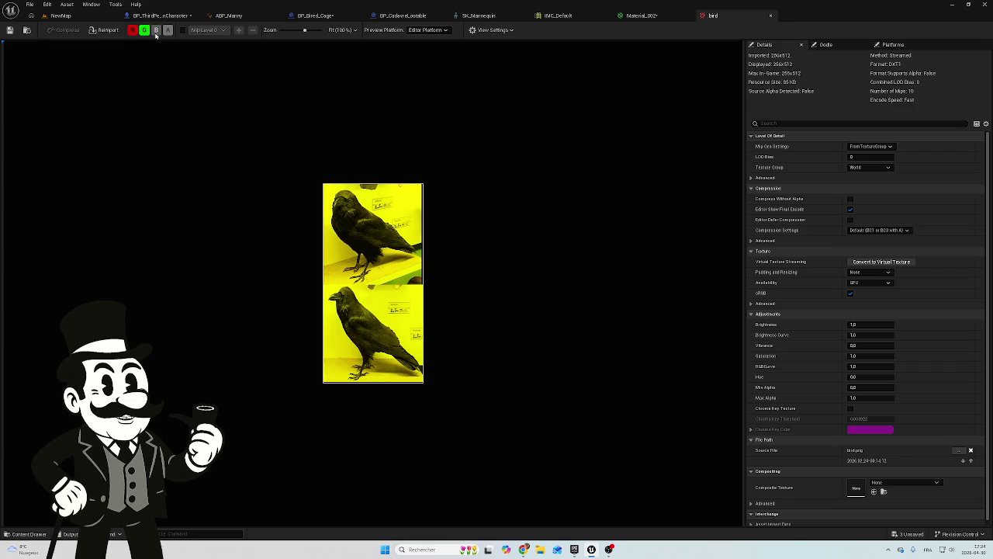
{"action": "left_click", "coordinate": [156, 31]}
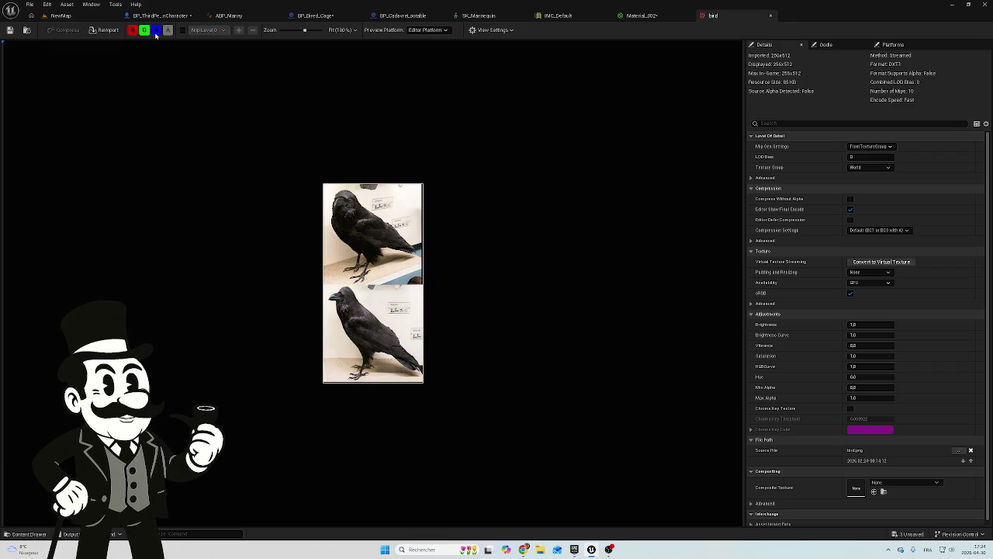
{"action": "left_click", "coordinate": [156, 31]}
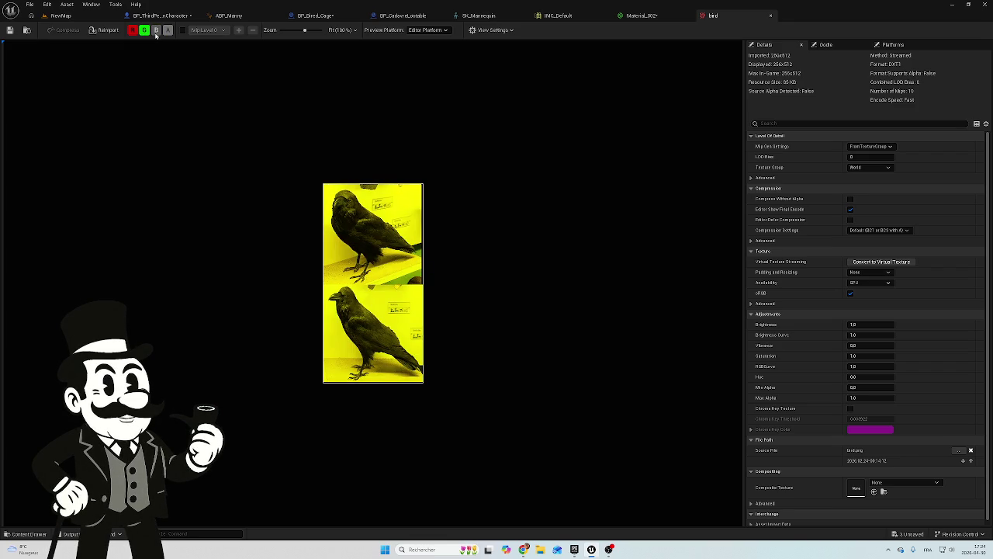
{"action": "left_click", "coordinate": [156, 31]}
{"action": "left_click", "coordinate": [156, 31]}
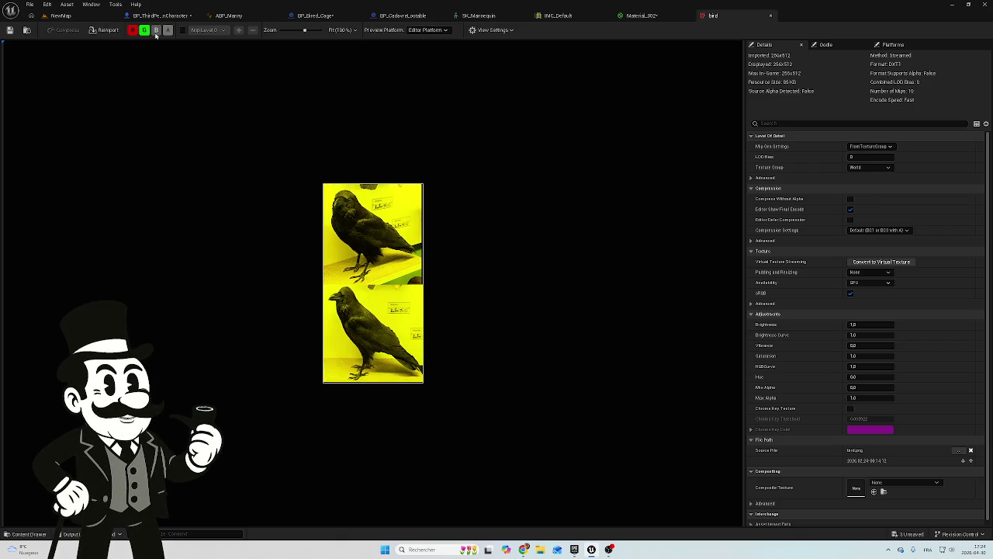
{"action": "left_click", "coordinate": [155, 31]}
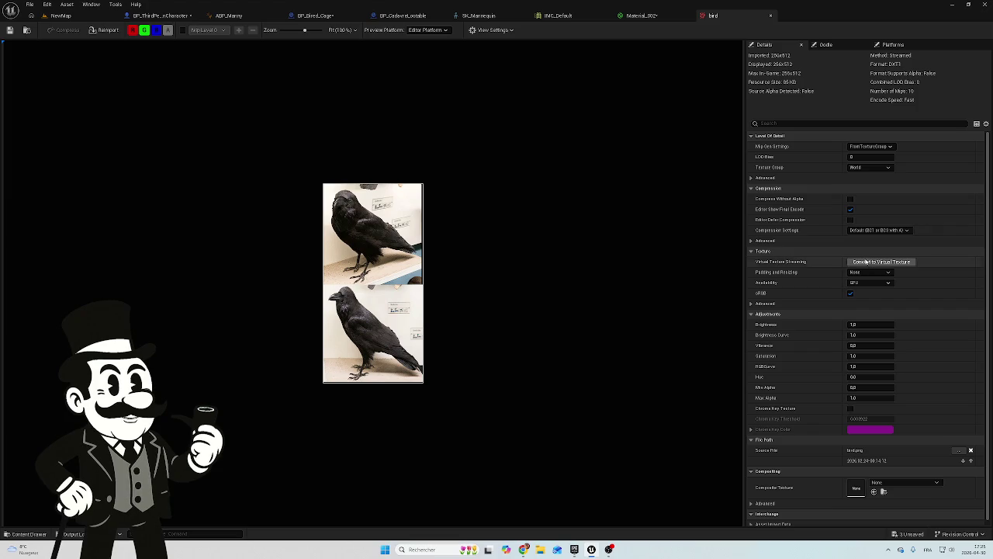
{"action": "scroll", "coordinate": [780, 180], "scroll_direction": "down", "scroll_amount": 2}
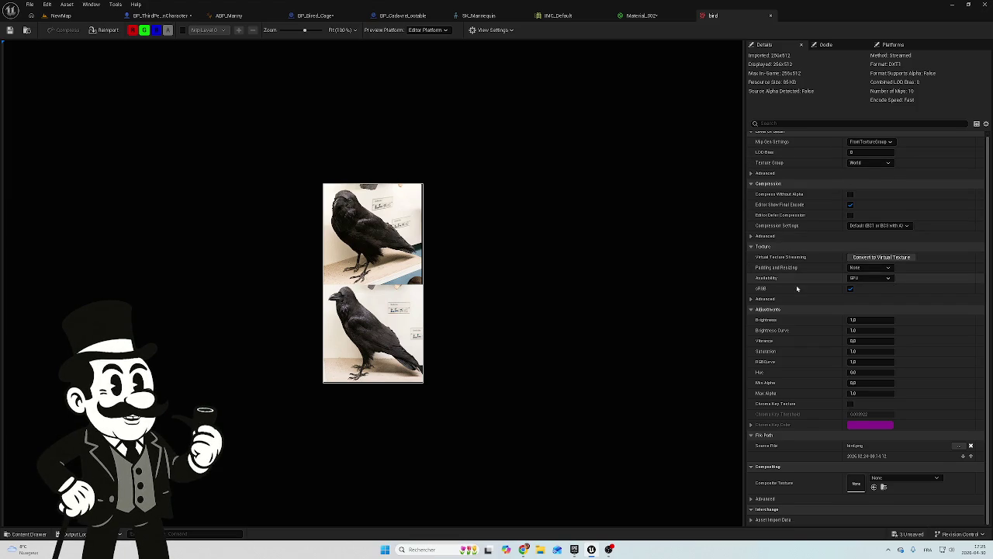
{"action": "scroll", "coordinate": [792, 458], "scroll_direction": "up", "scroll_amount": 1}
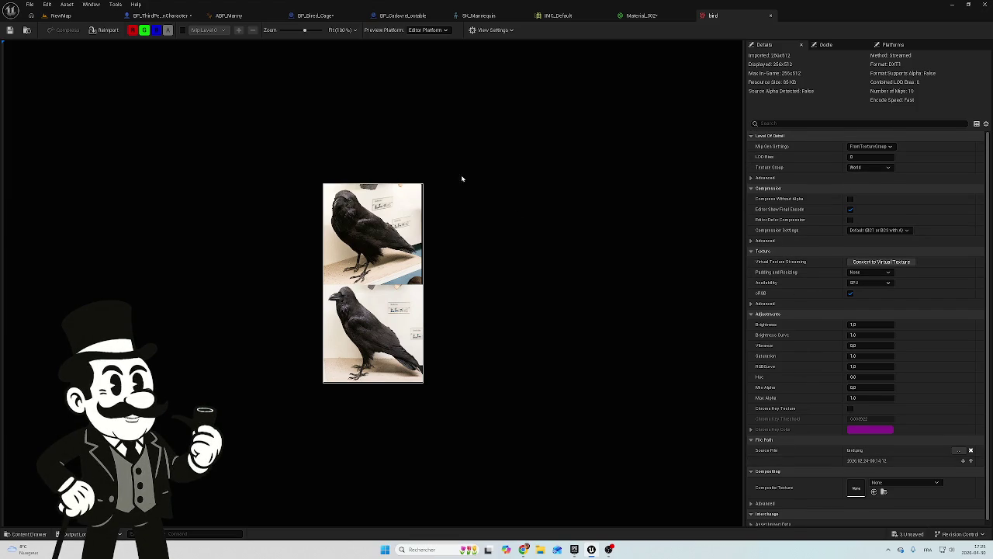
{"action": "left_click", "coordinate": [156, 30]}
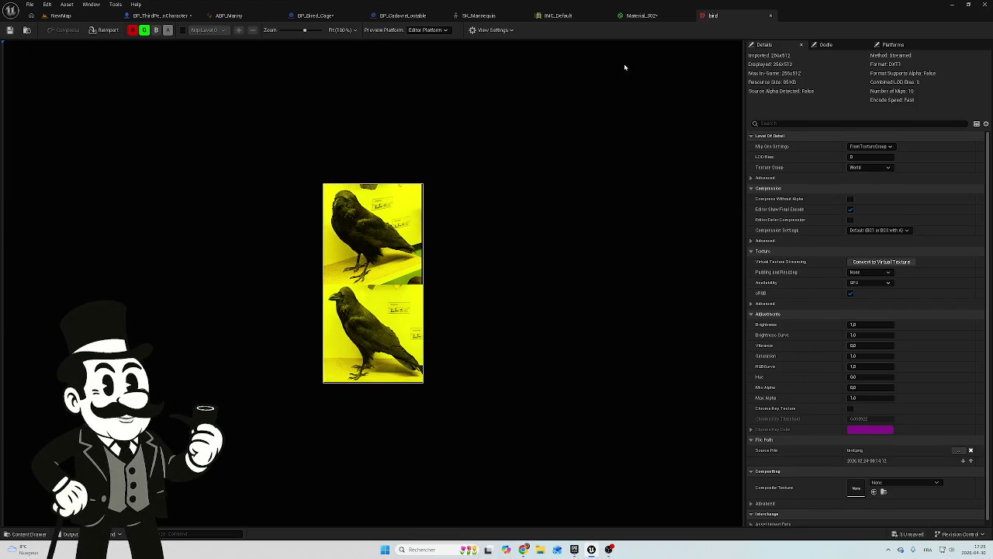
{"action": "left_click", "coordinate": [398, 17]}
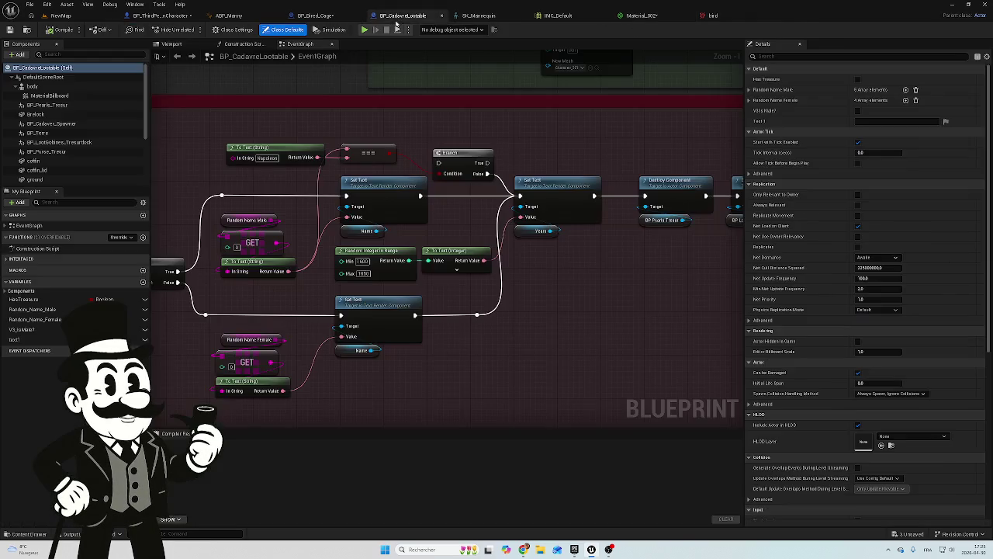
From the bird cage Blueprint, locate the crow's Material_002 in the asset browser and open it
{"action": "left_click", "coordinate": [334, 16]}
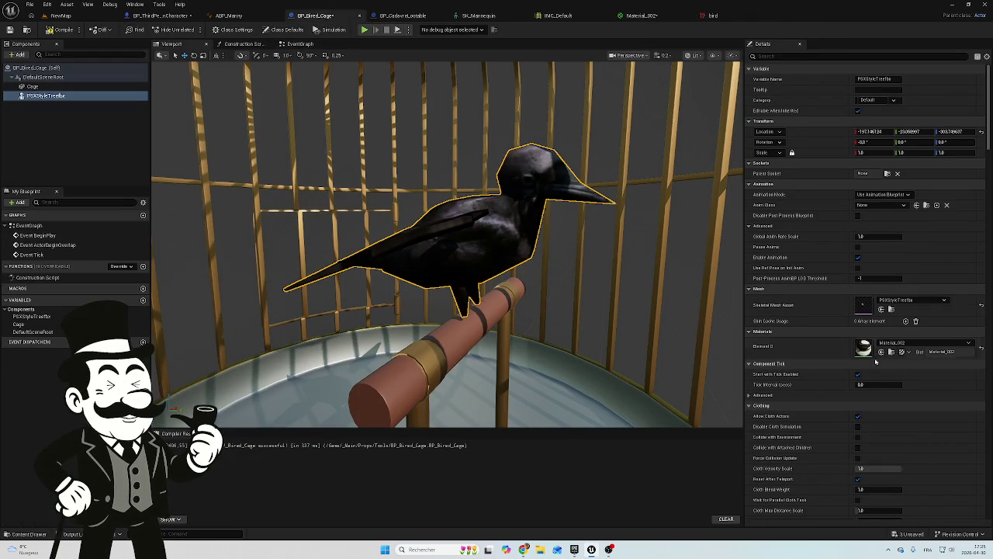
{"action": "left_click", "coordinate": [891, 351]}
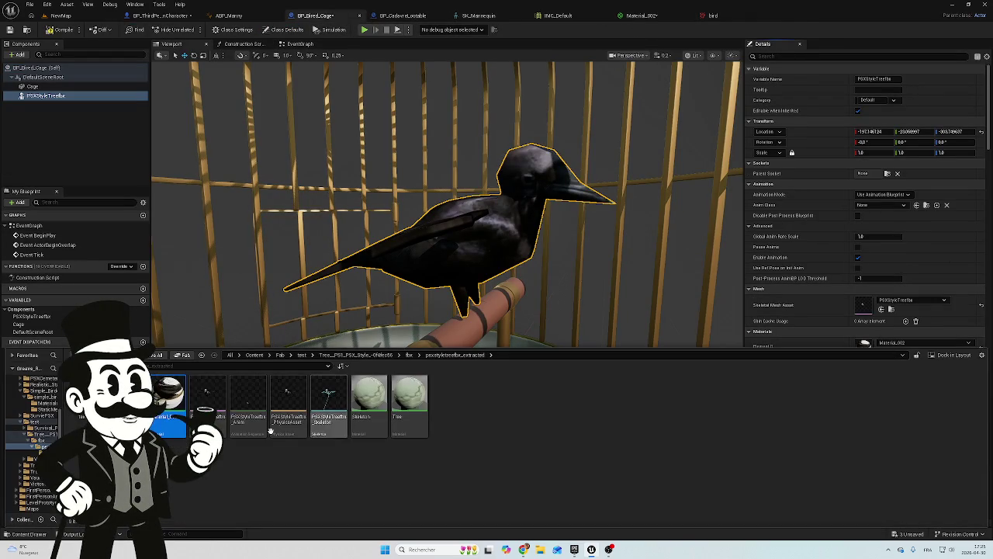
{"action": "double_click", "coordinate": [169, 399]}
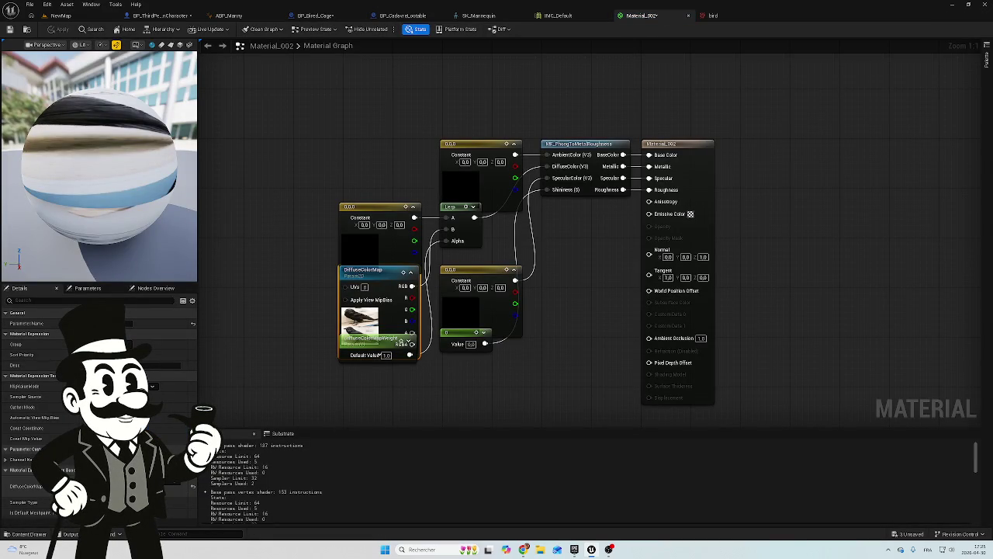
Return to the bird texture and re-enable the B channel for full colour
{"action": "left_click", "coordinate": [725, 16]}
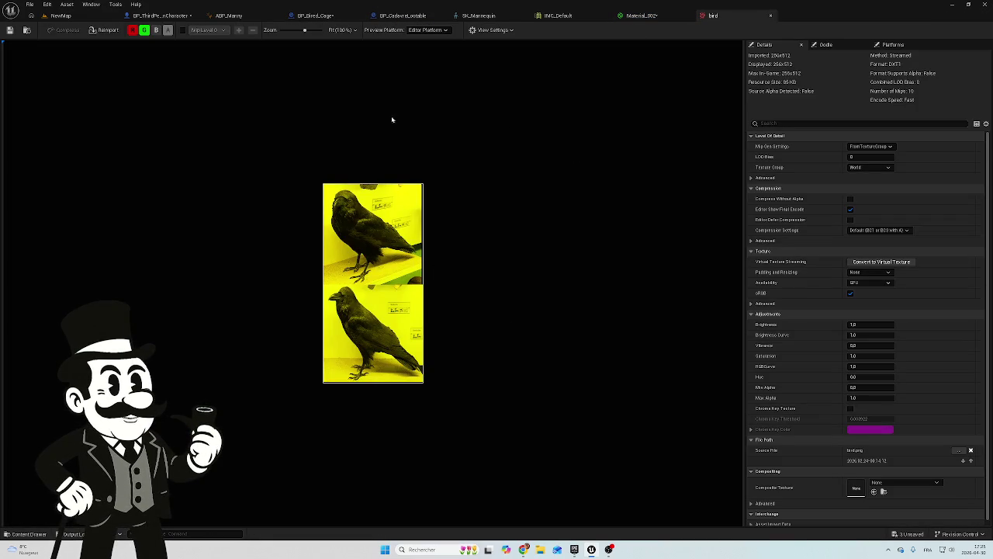
{"action": "left_click", "coordinate": [156, 29]}
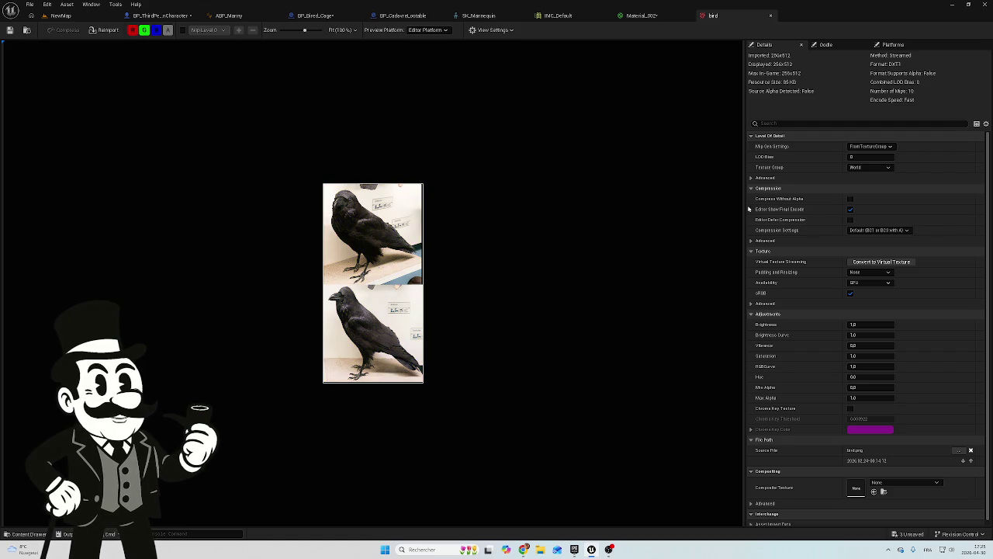
{"action": "scroll", "coordinate": [822, 350], "scroll_direction": "down", "scroll_amount": 1}
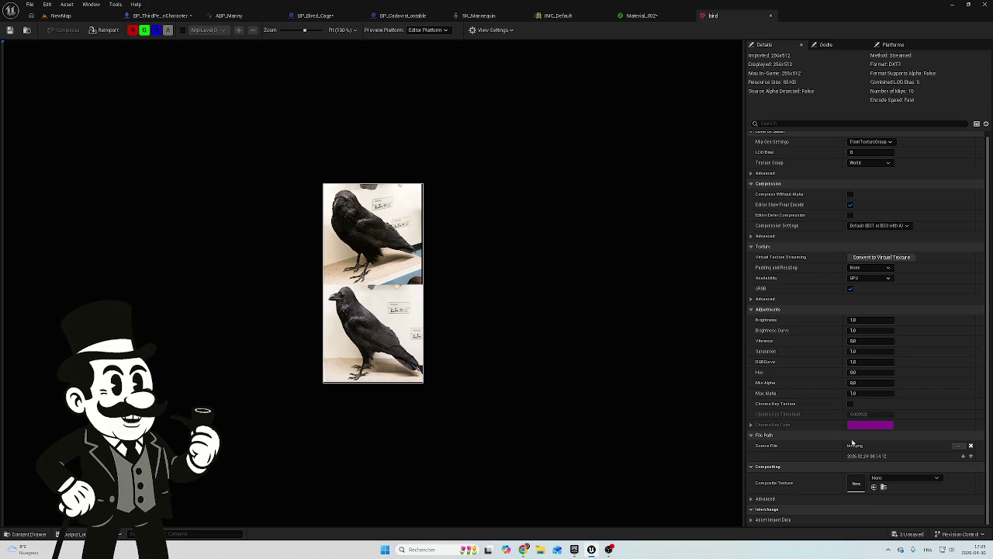
{"action": "scroll", "coordinate": [852, 443], "scroll_direction": "up", "scroll_amount": 1}
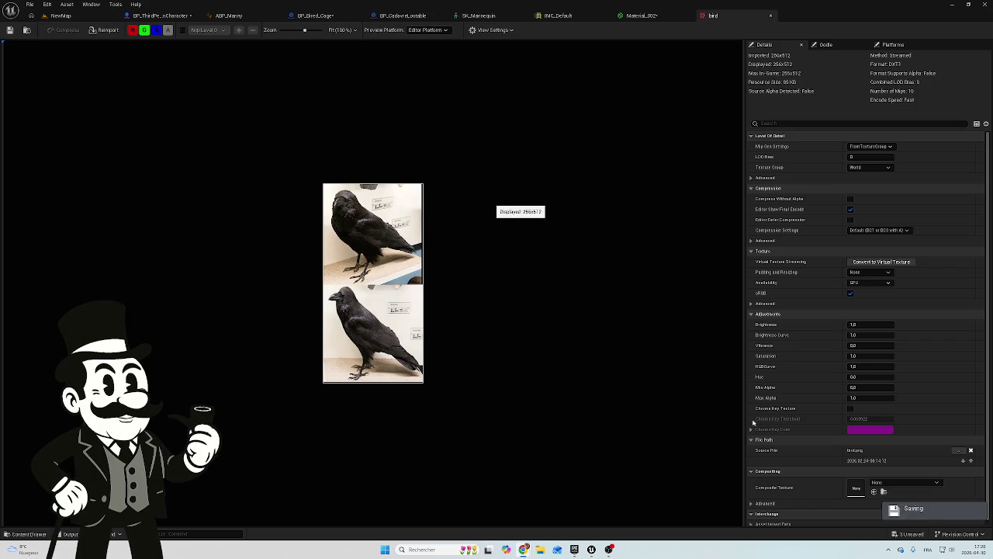
Save all three modified assets
{"action": "left_click", "coordinate": [911, 534]}
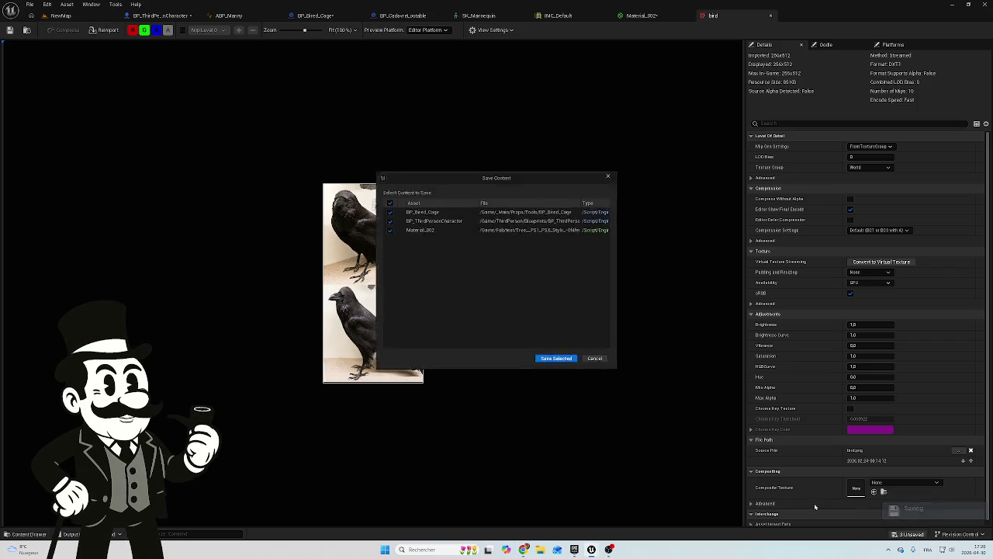
{"action": "left_click", "coordinate": [556, 358]}
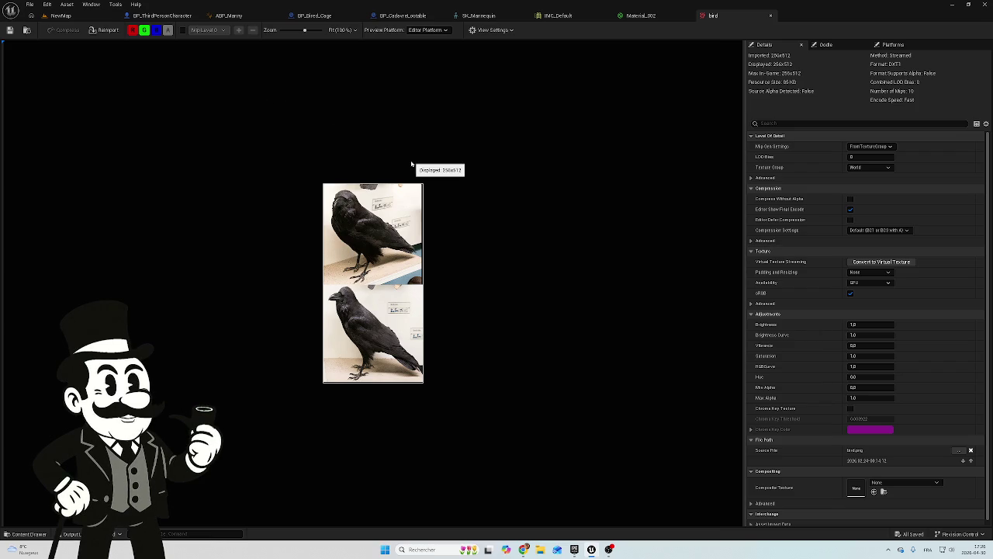
{"action": "left_click", "coordinate": [417, 15]}
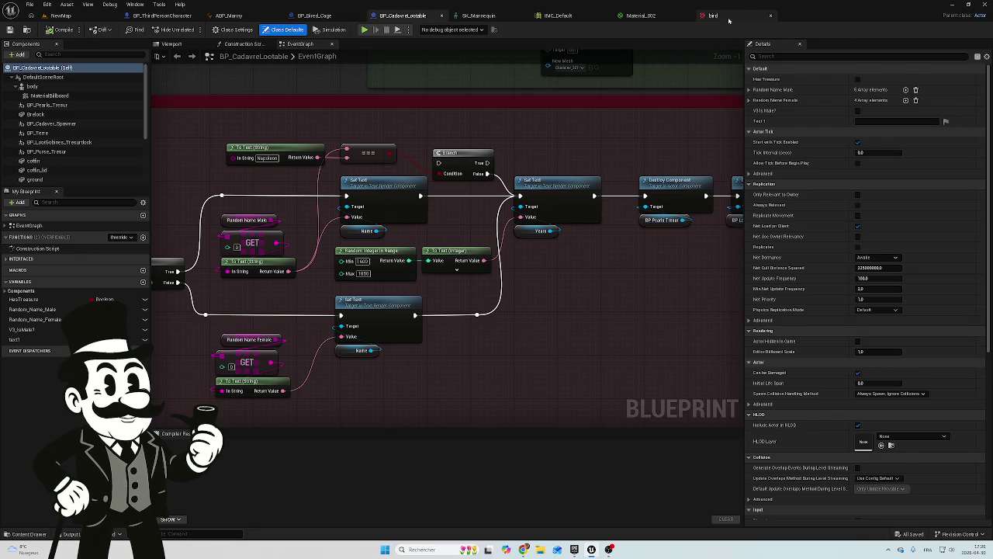
Back on the bird texture, open the textures folder in the content browser
{"action": "left_click", "coordinate": [714, 15]}
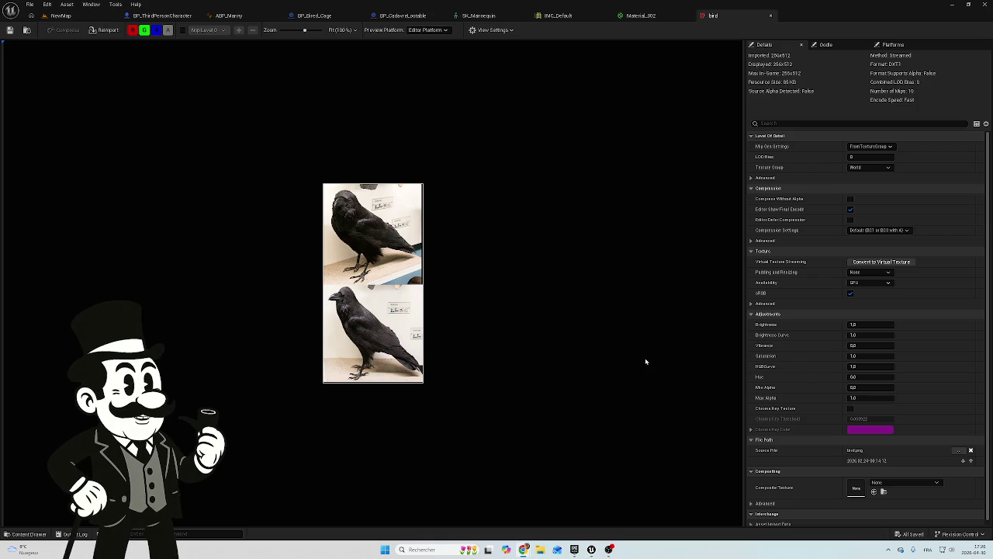
{"action": "left_click", "coordinate": [31, 534]}
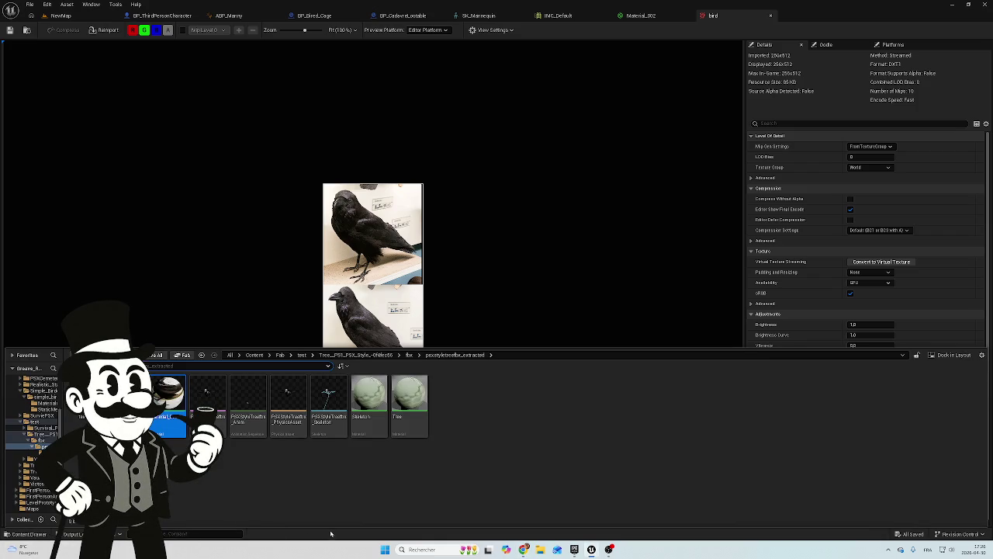
{"action": "double_click", "coordinate": [168, 400]}
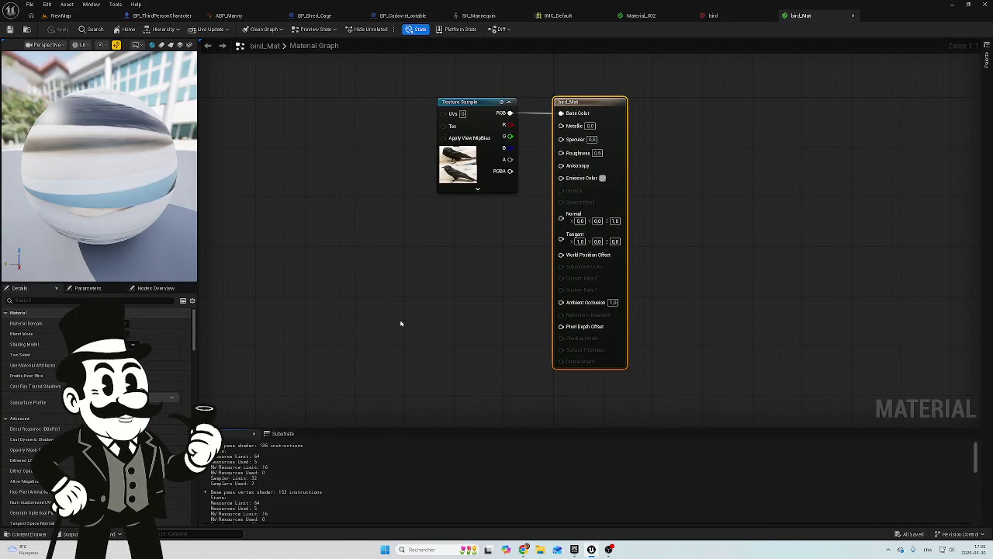
Nudge the crow Texture Sample node slightly left in the bird_Mat graph
{"action": "mouse_move", "coordinate": [414, 269]}
{"action": "left_mouse_down"}
{"action": "mouse_move", "coordinate": [424, 333]}
{"action": "mouse_move", "coordinate": [371, 277]}
{"action": "mouse_move", "coordinate": [362, 283]}
{"action": "left_mouse_up"}
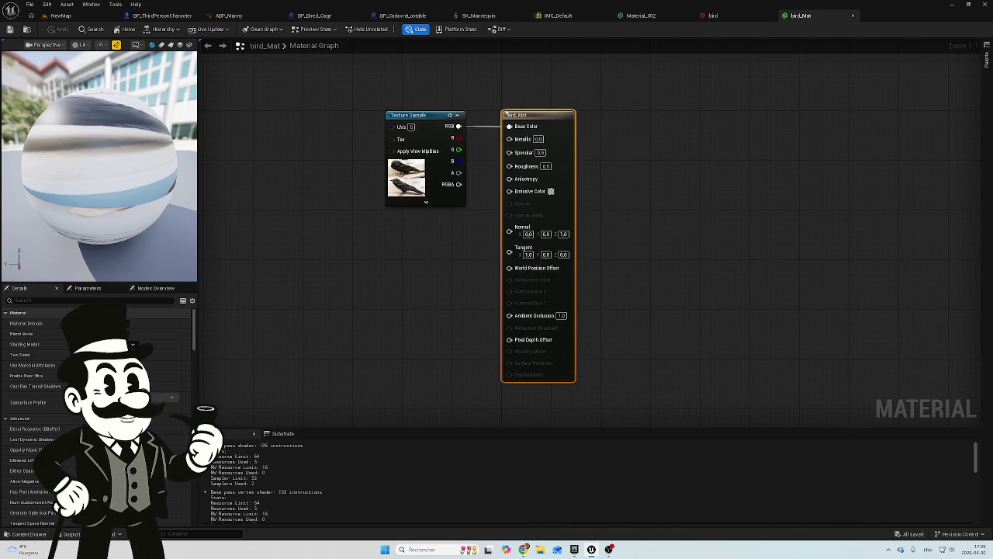
{"action": "left_click_drag", "start_coordinate": [420, 116], "coordinate": [379, 118]}
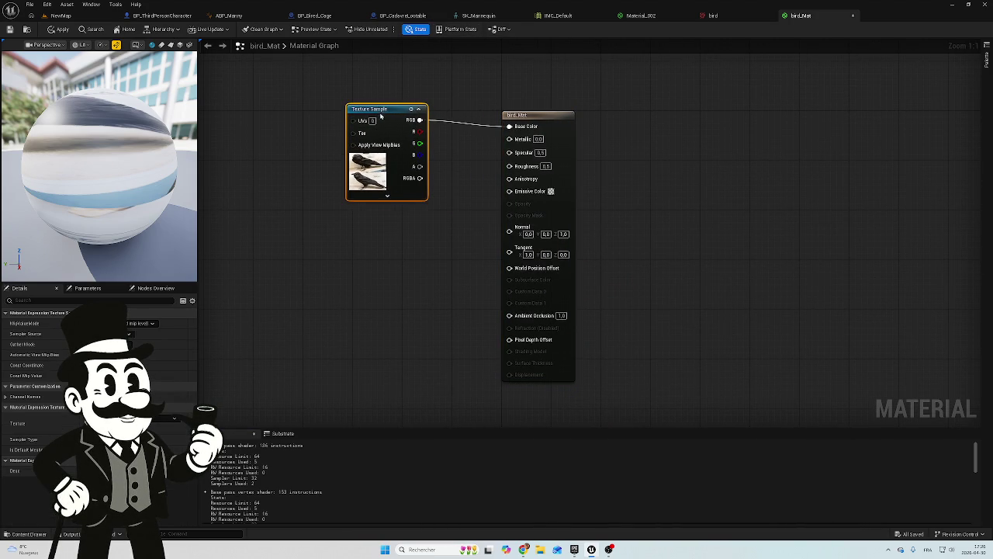
{"action": "left_click", "coordinate": [713, 15]}
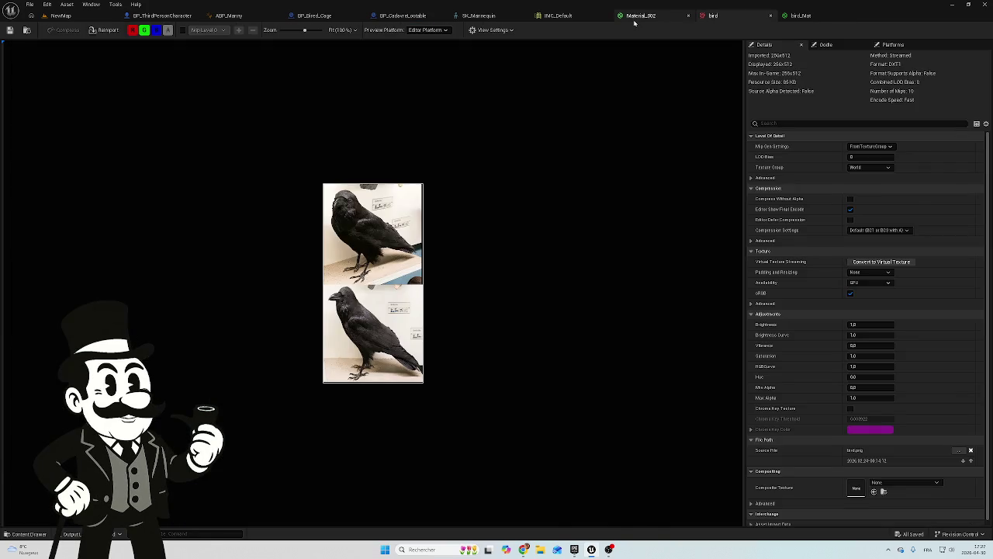
Compare the Material_002 and bird_Mat graphs, ending on the bird texture with the textures folder open
{"action": "left_click", "coordinate": [638, 15]}
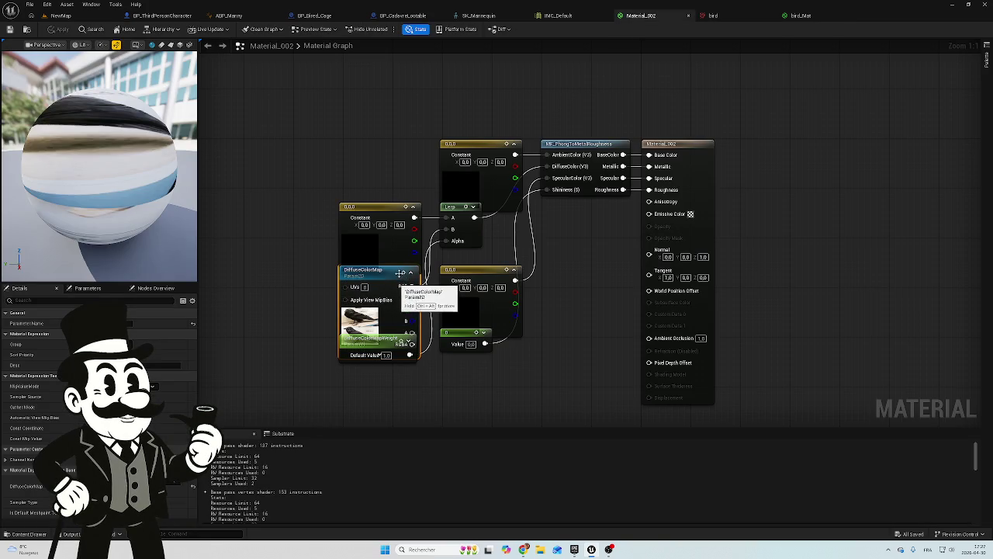
{"action": "left_click", "coordinate": [802, 15]}
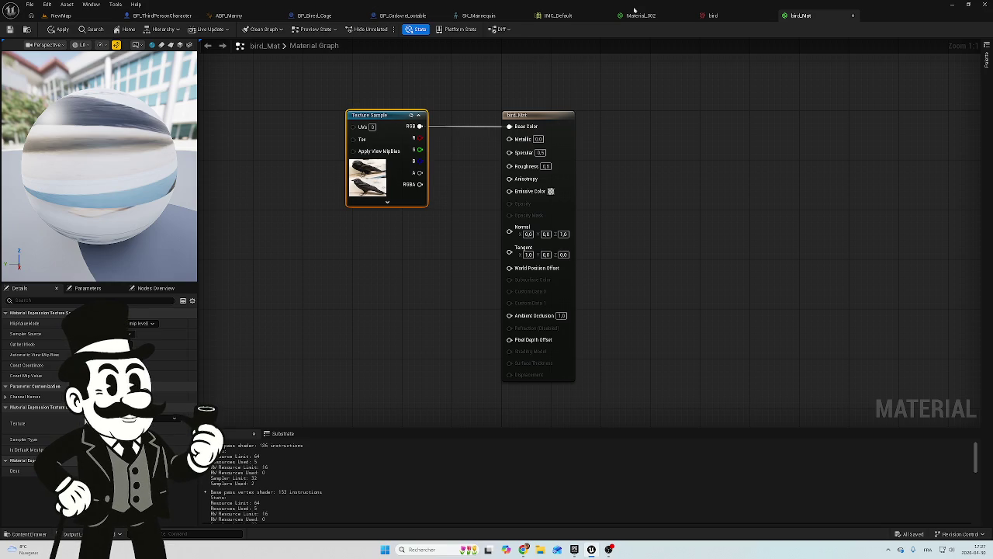
{"action": "left_click", "coordinate": [707, 19]}
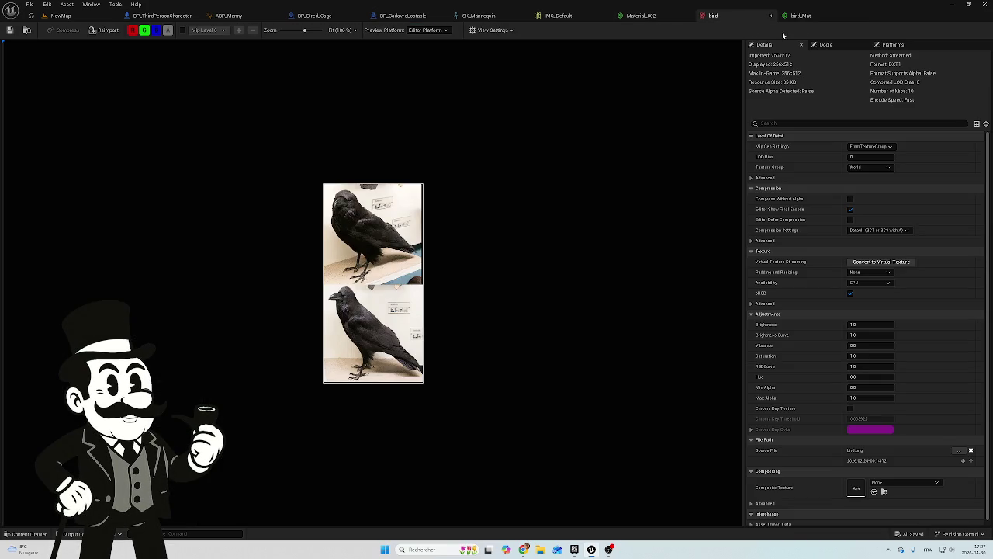
{"action": "left_click", "coordinate": [644, 16]}
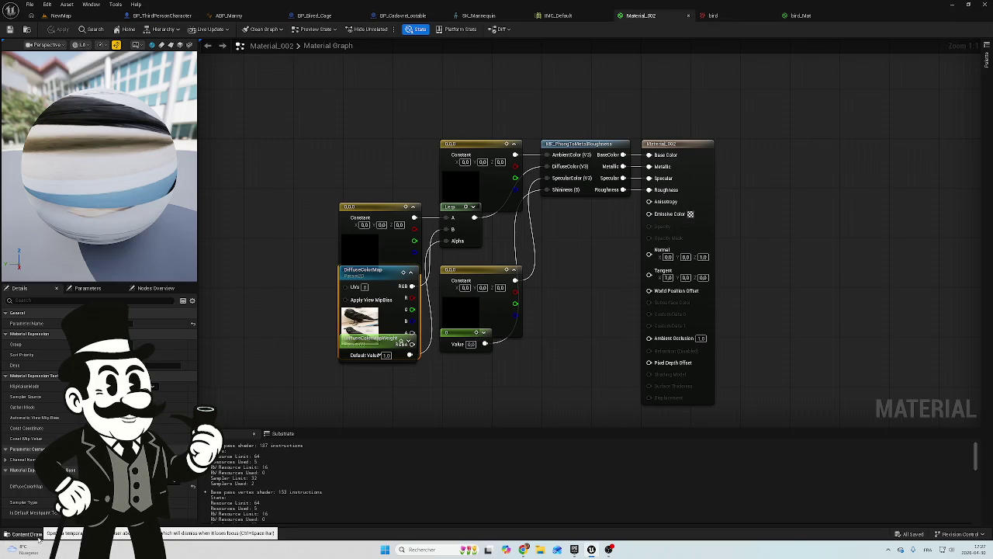
{"action": "left_click", "coordinate": [714, 16]}
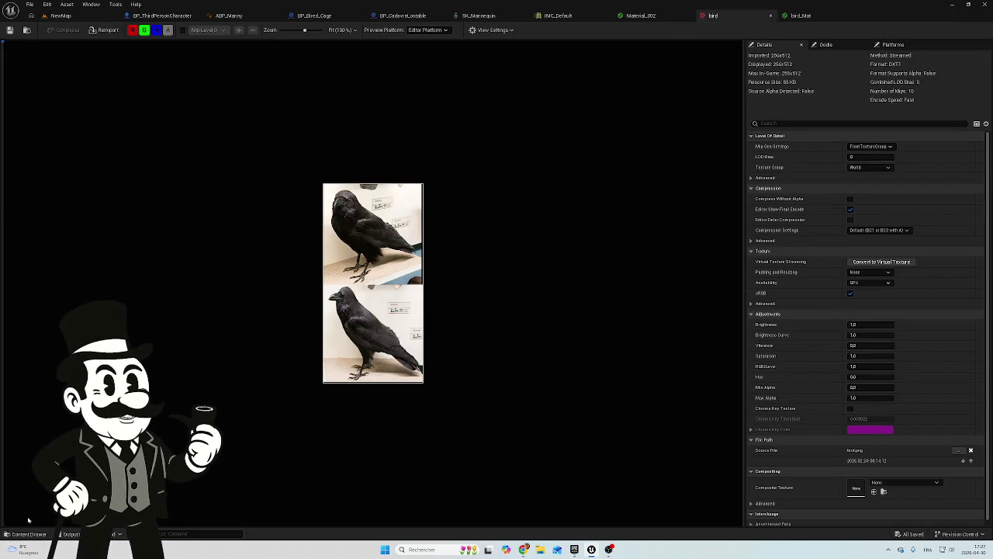
{"action": "left_click", "coordinate": [11, 534]}
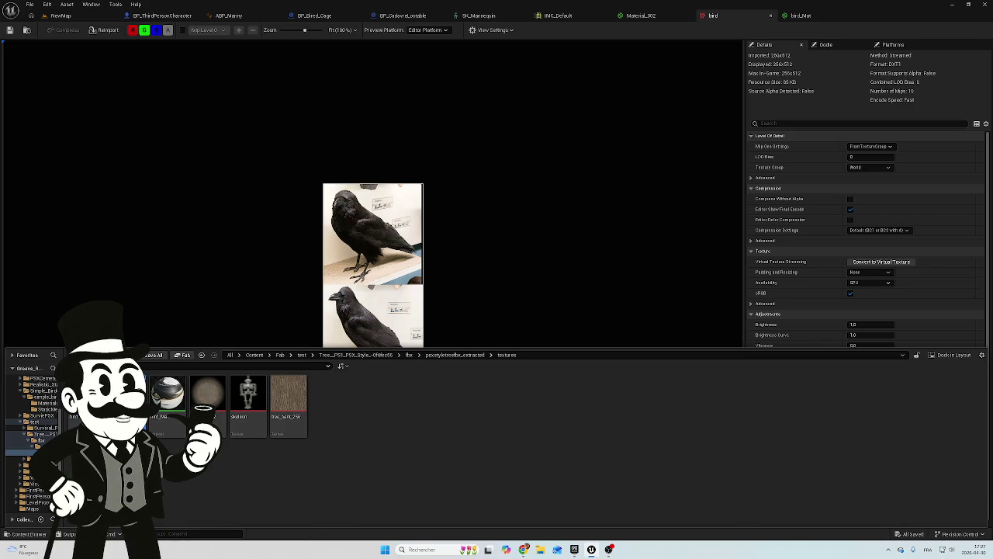
Duplicate the bird texture, keep the copy despite the 'bird' name clash, and open its source location
{"action": "type", "text": "bird"}
{"action": "key", "text": "Escape"}
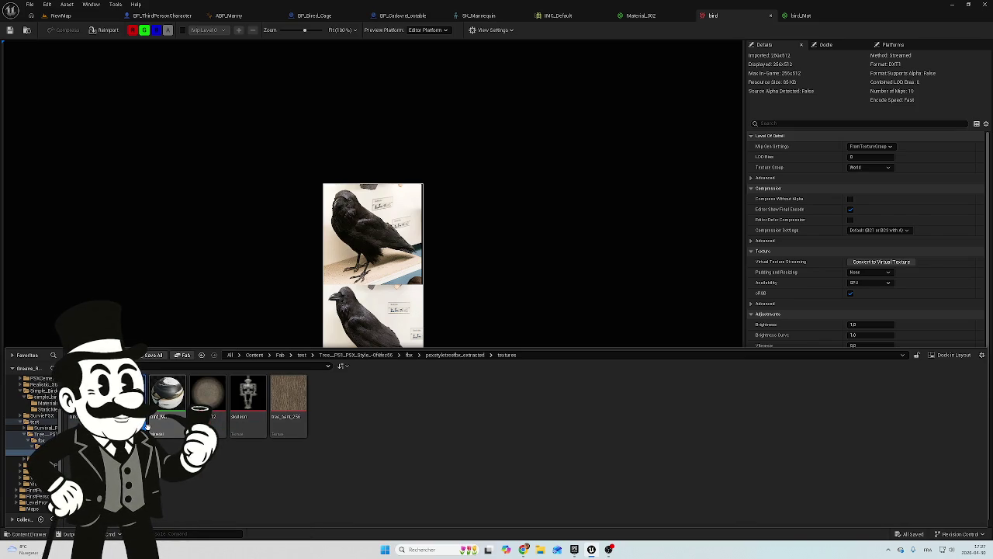
{"action": "key", "text": "Return"}
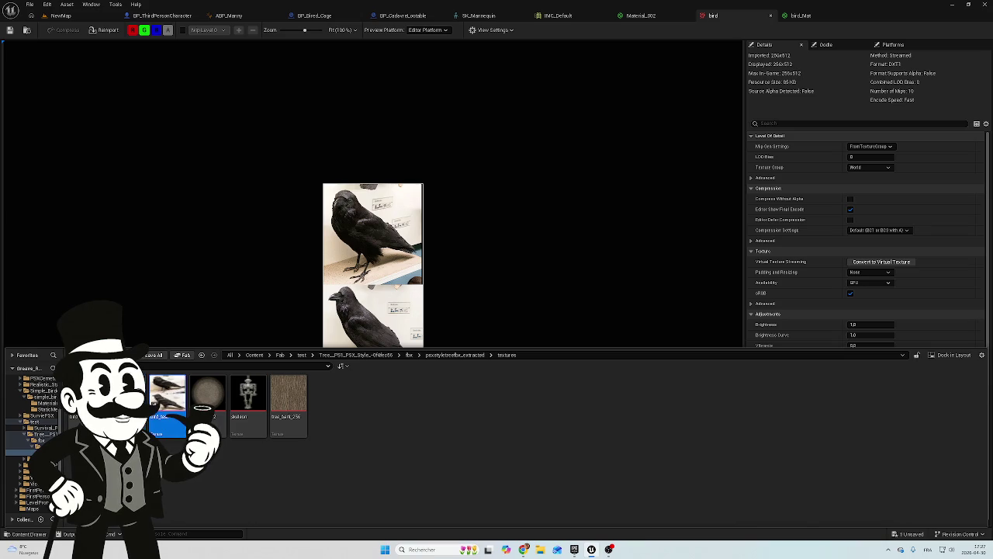
{"action": "left_click", "coordinate": [168, 481]}
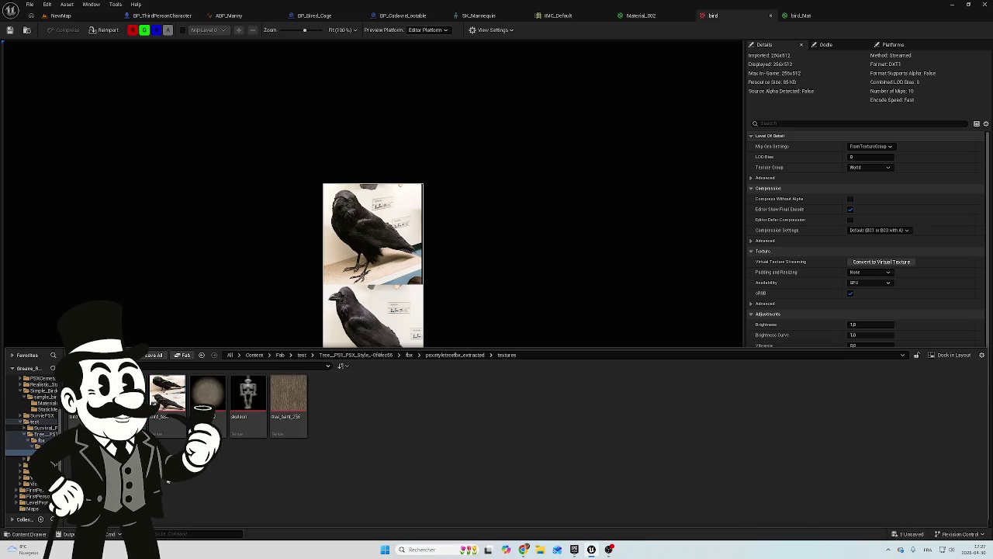
{"action": "right_click", "coordinate": [168, 396]}
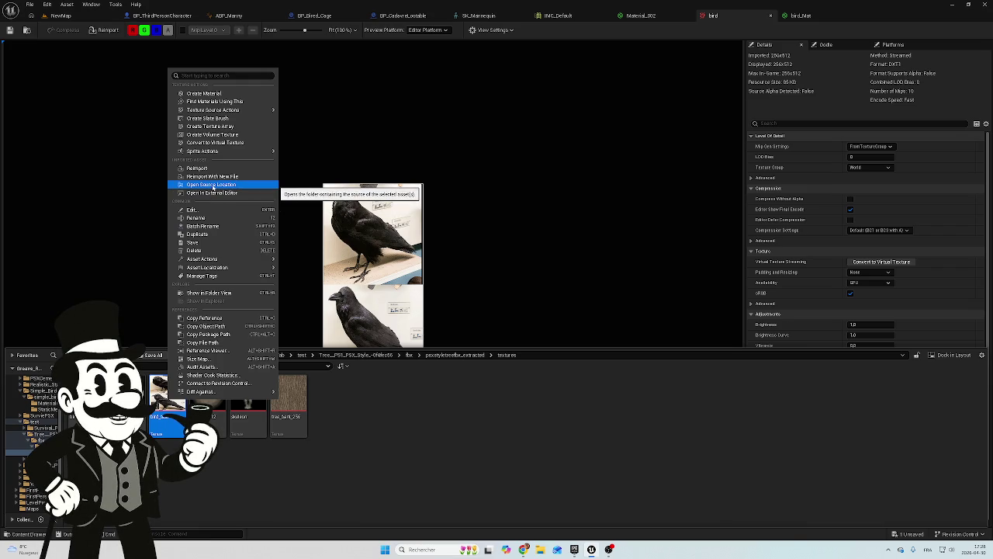
{"action": "left_click", "coordinate": [213, 187]}
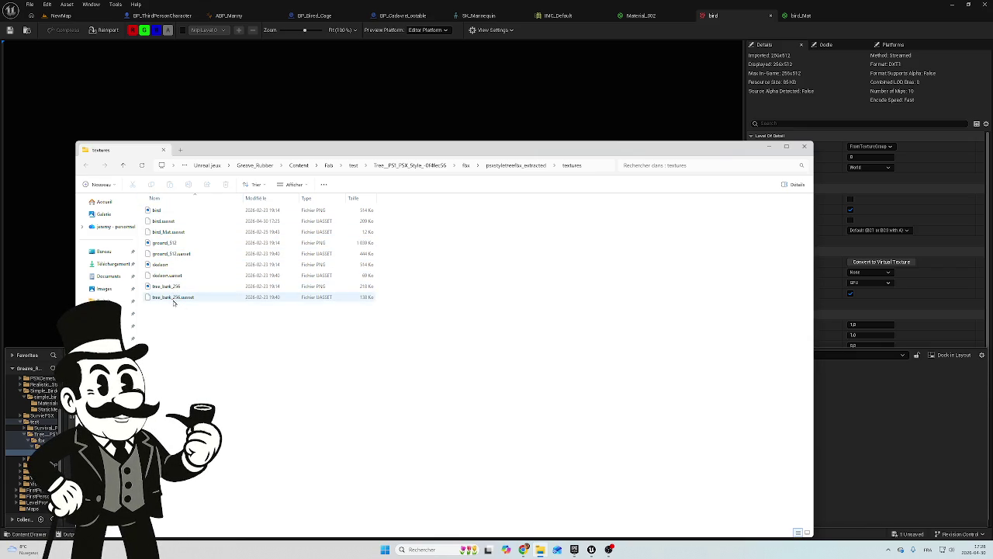
Close the textures folder window on disk and save the new bird_test texture asset
{"action": "mouse_move", "coordinate": [246, 157]}
{"action": "left_mouse_down"}
{"action": "mouse_move", "coordinate": [591, 281]}
{"action": "mouse_move", "coordinate": [323, 149]}
{"action": "mouse_move", "coordinate": [307, 114]}
{"action": "mouse_move", "coordinate": [261, 119]}
{"action": "left_mouse_up"}
{"action": "left_click", "coordinate": [821, 108]}
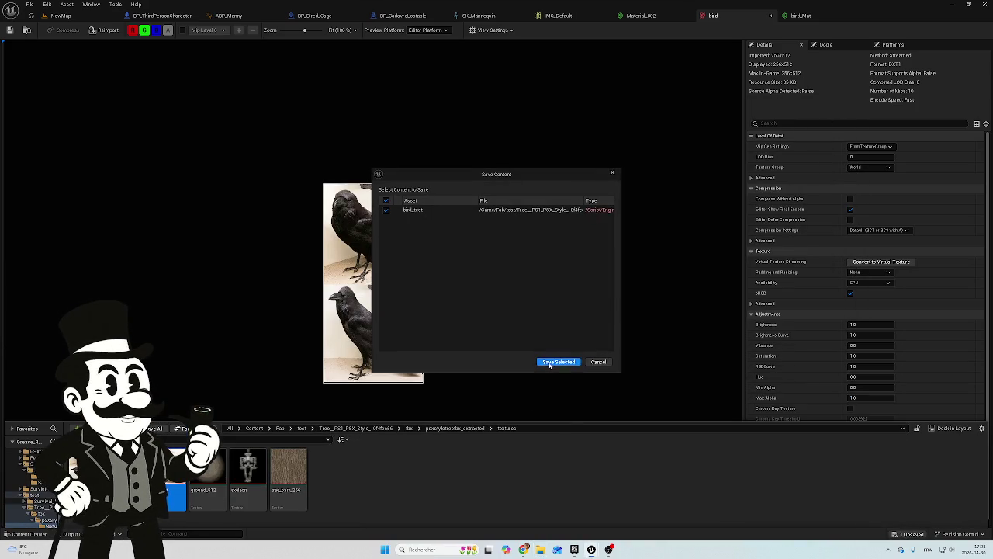
{"action": "left_click", "coordinate": [552, 363]}
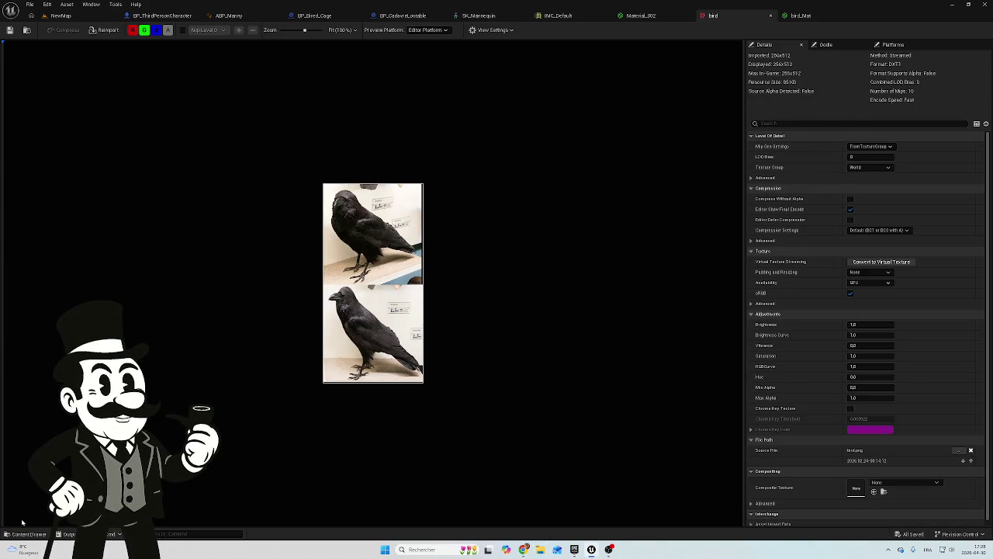
{"action": "left_click", "coordinate": [29, 533]}
{"action": "right_click", "coordinate": [163, 407]}
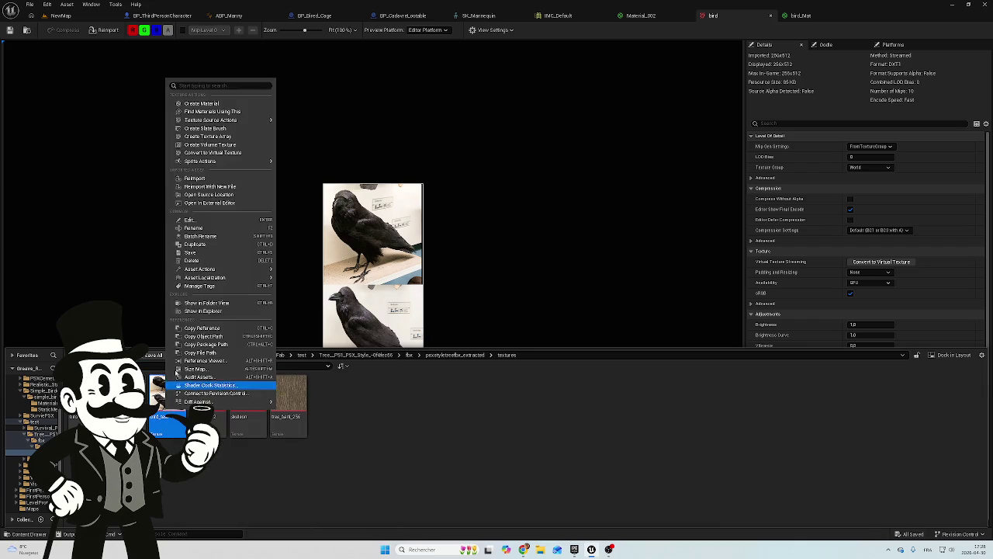
Open the bird texture's source folder, view bird.png in Photos, then close it
{"action": "left_click", "coordinate": [218, 195]}
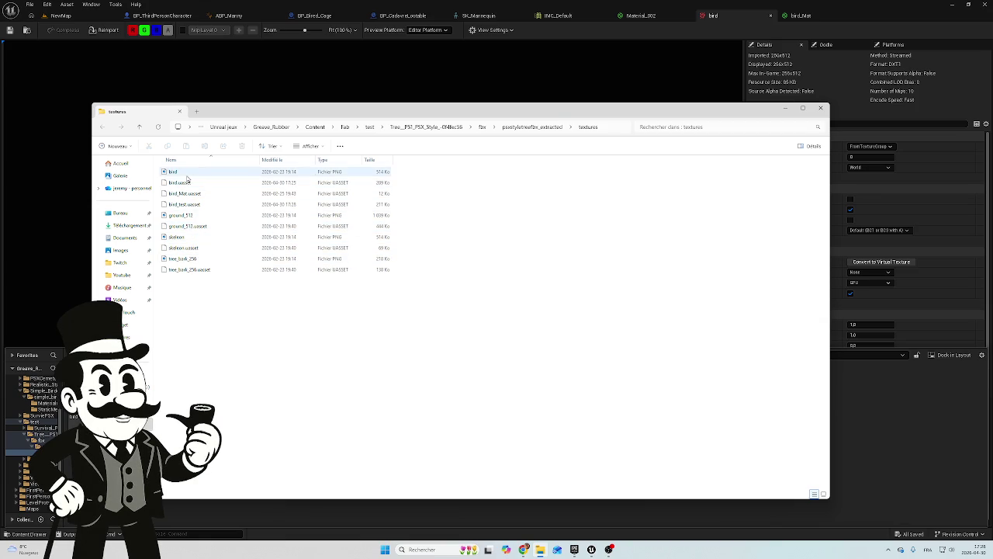
{"action": "left_click", "coordinate": [187, 173]}
{"action": "double_click", "coordinate": [187, 172]}
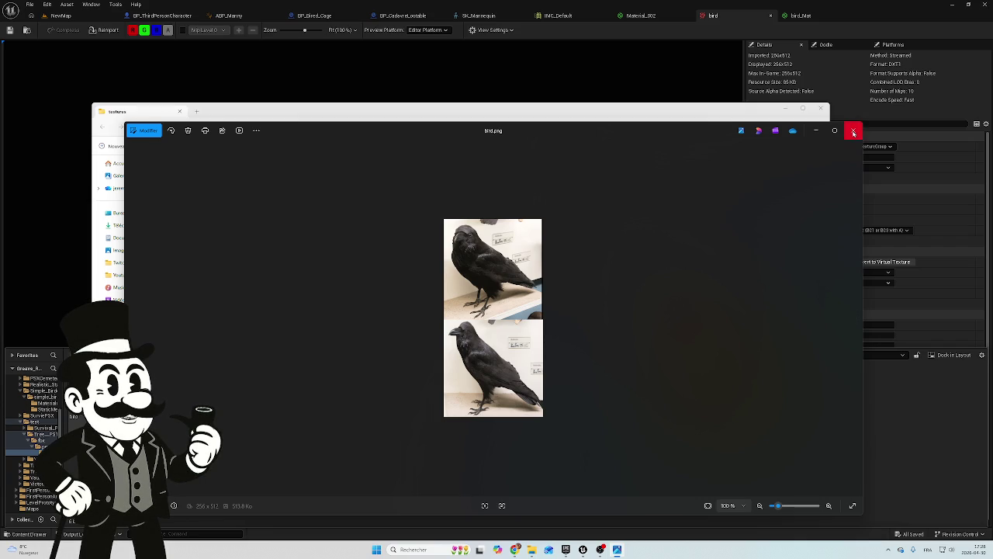
{"action": "left_click", "coordinate": [853, 133]}
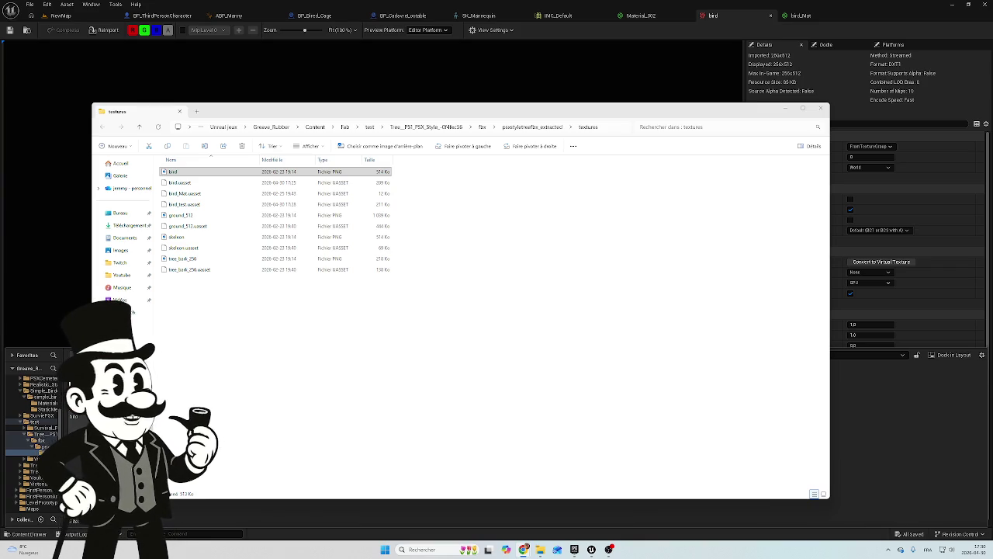
Drop the Gemini_Generated_Image canary PNG into the textures folder and open it in Photos
{"action": "left_click_drag", "start_coordinate": [471, 292], "coordinate": [196, 296]}
{"action": "double_click", "coordinate": [201, 283]}
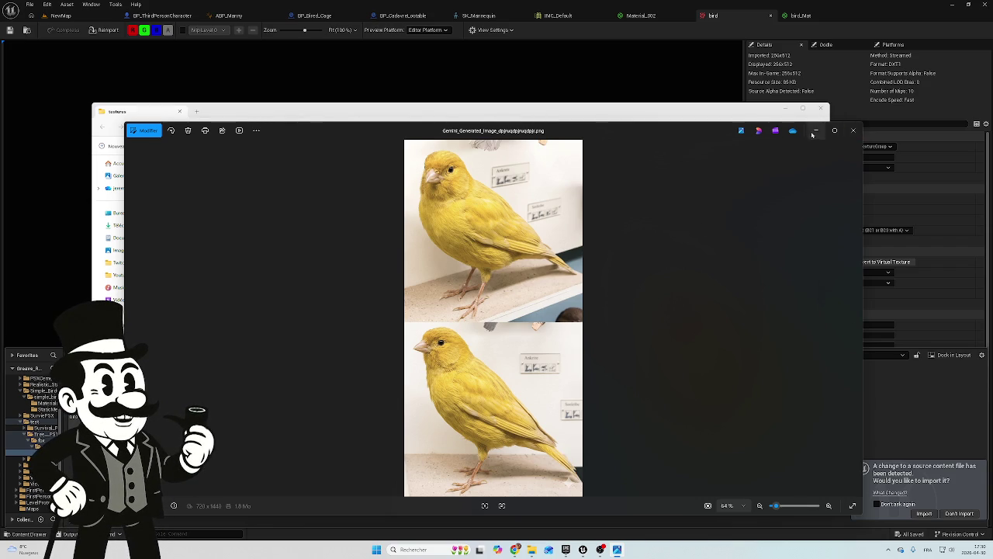
Import the detected canary image as a texture and view it in the content browser
{"action": "left_click", "coordinate": [929, 514]}
{"action": "left_click", "coordinate": [924, 513]}
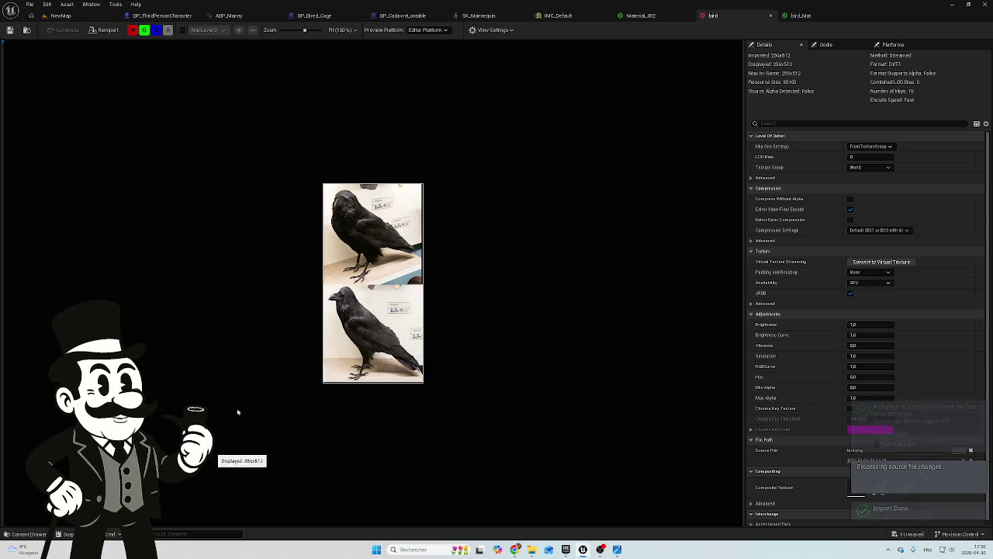
{"action": "left_click", "coordinate": [28, 533]}
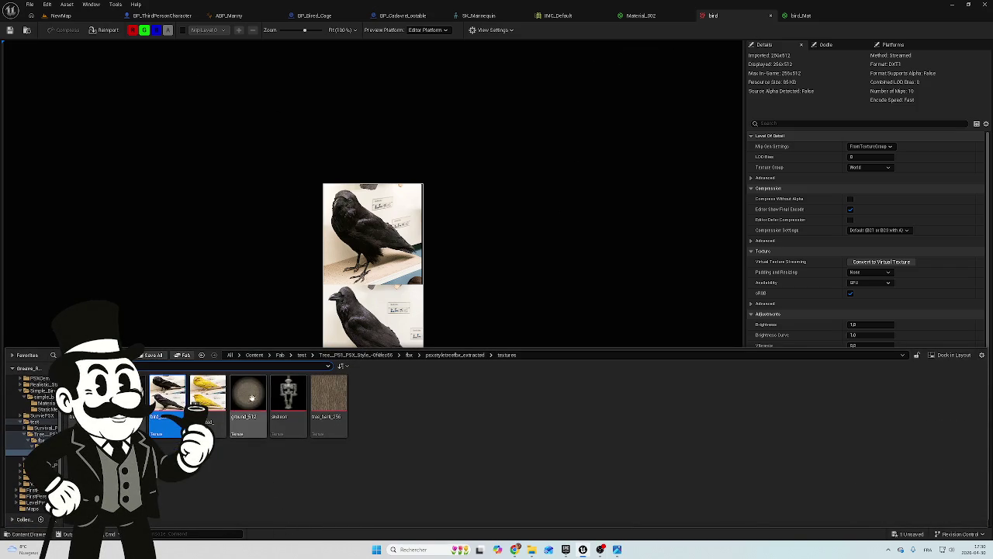
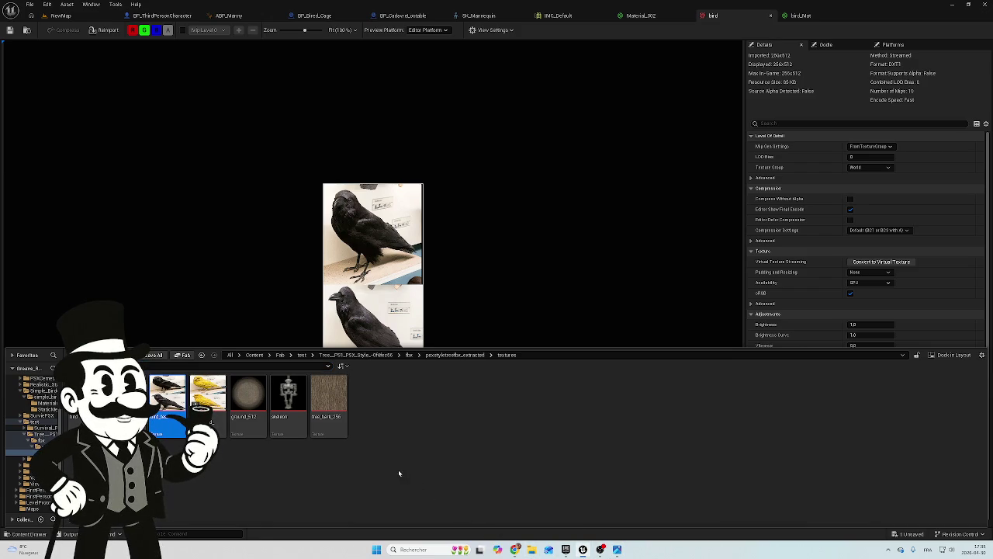
Rename the selected yellow bird texture asset to Yellow_Bird with F2
{"action": "mouse_move", "coordinate": [199, 396]}
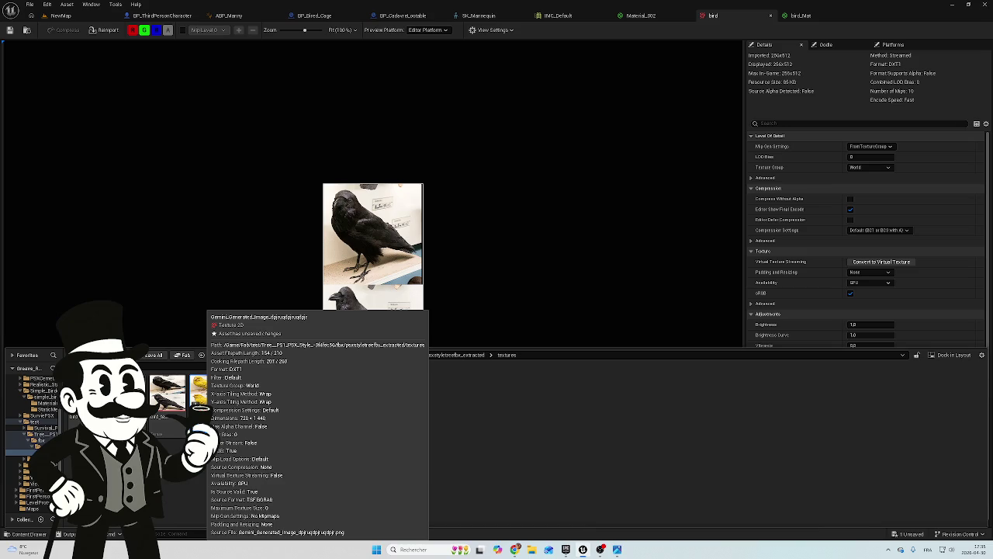
{"action": "key", "text": "F2"}
{"action": "type", "text": "Bird"}
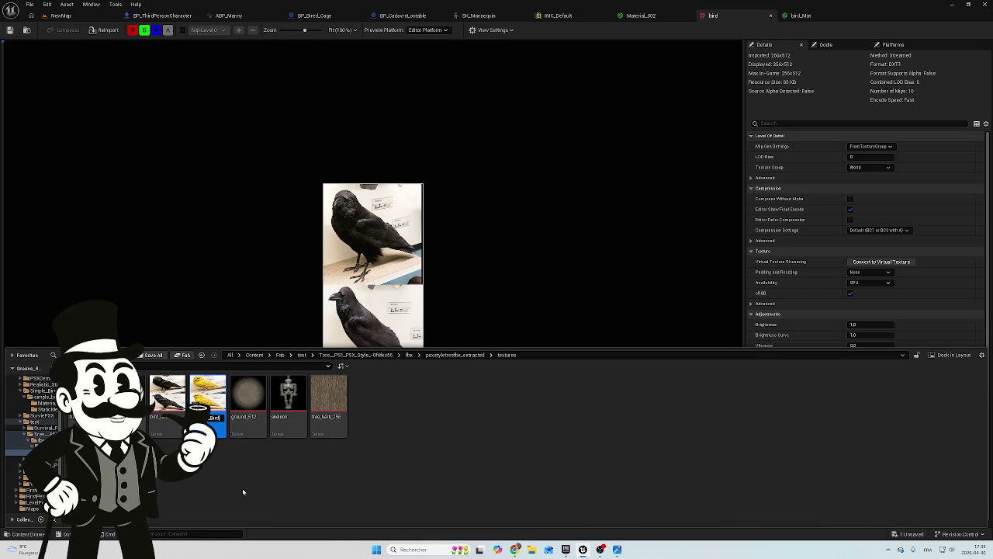
{"action": "key", "text": "Return"}
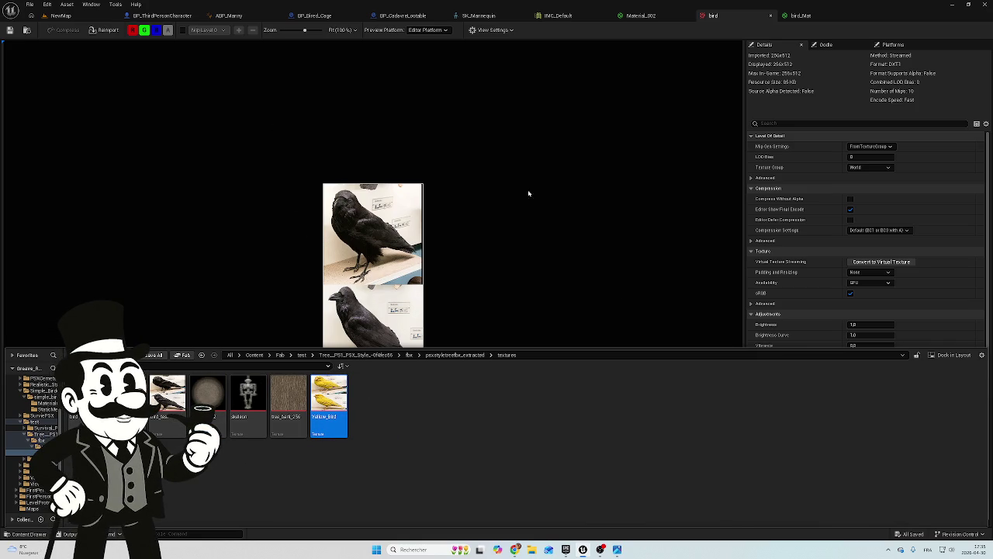
Set Material_002's DiffuseColorMap to Yellow_Bird, apply and save, then view BP_Bired_Cage
{"action": "left_click", "coordinate": [645, 16]}
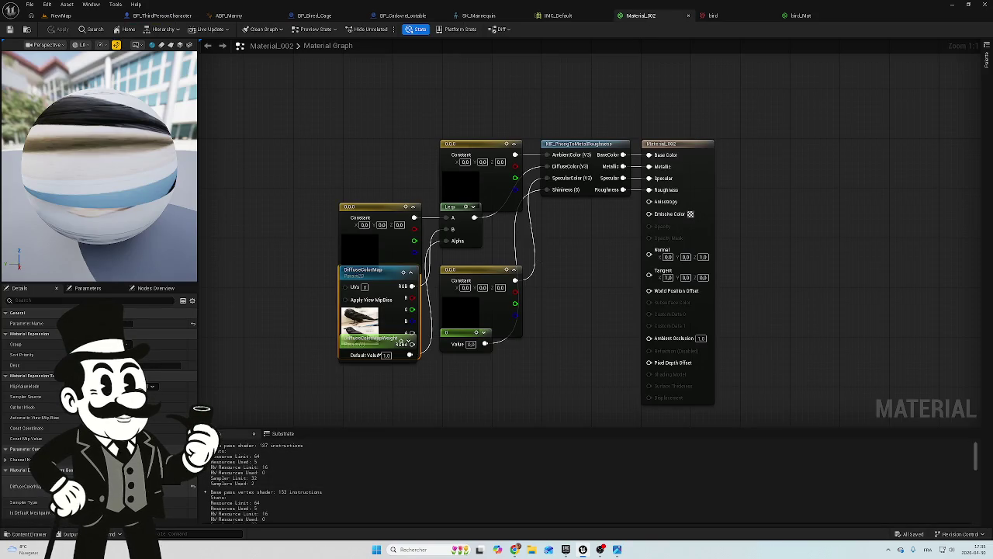
{"action": "left_click", "coordinate": [156, 486]}
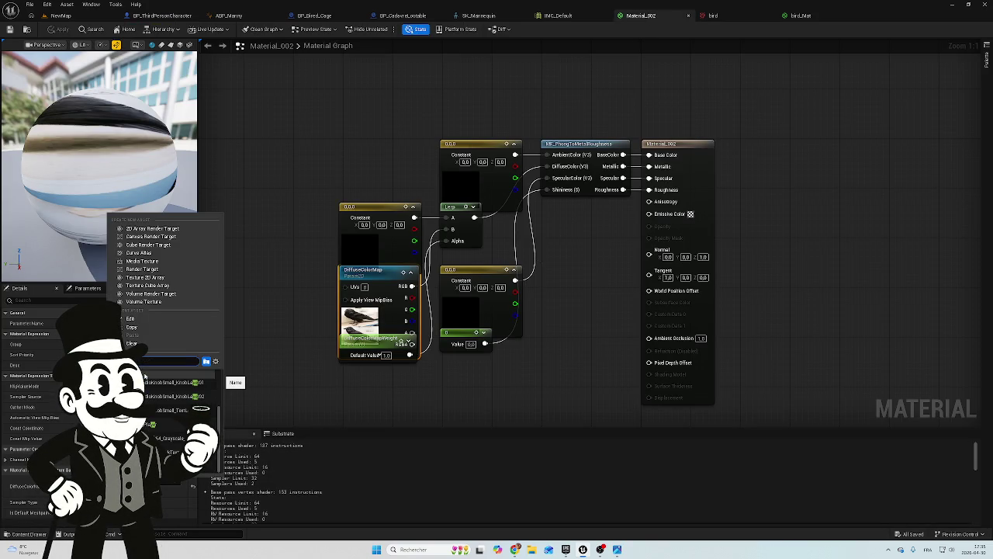
{"action": "left_click", "coordinate": [163, 423]}
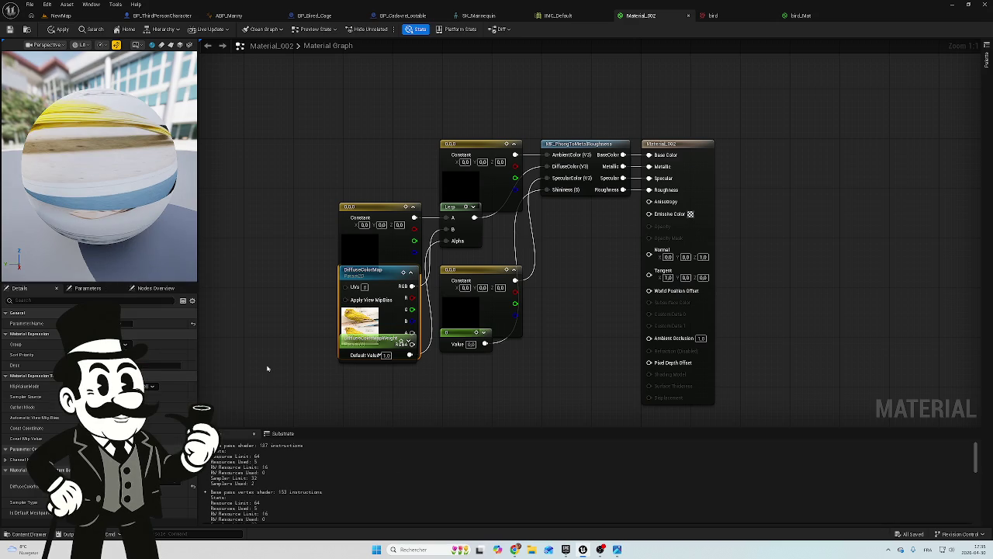
{"action": "left_click", "coordinate": [53, 30]}
{"action": "left_click", "coordinate": [10, 31]}
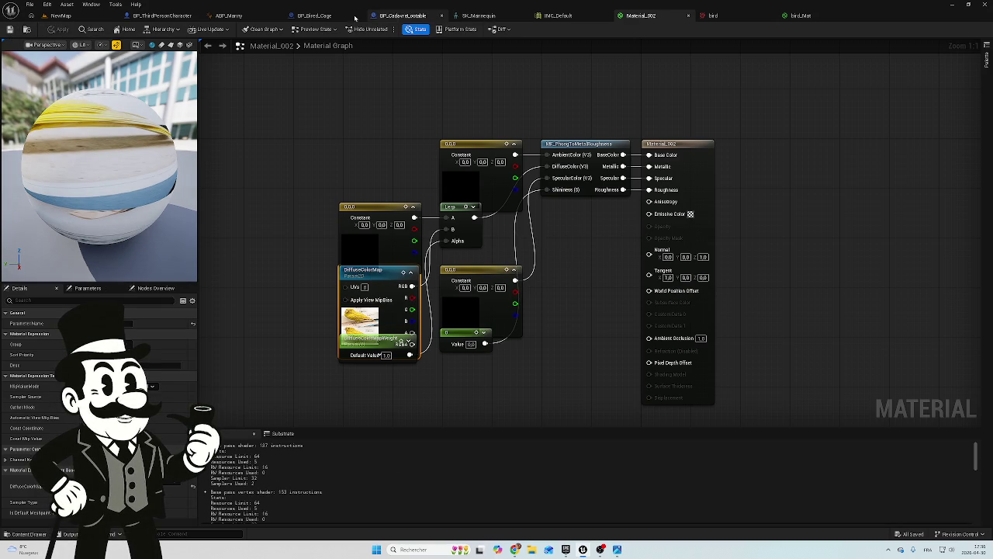
{"action": "left_click", "coordinate": [314, 15]}
{"action": "mouse_move", "coordinate": [438, 199]}
{"action": "left_mouse_down"}
{"action": "mouse_move", "coordinate": [544, 201]}
{"action": "mouse_move", "coordinate": [655, 225]}
{"action": "mouse_move", "coordinate": [659, 264]}
{"action": "mouse_move", "coordinate": [691, 272]}
{"action": "mouse_move", "coordinate": [436, 199]}
{"action": "left_mouse_up"}
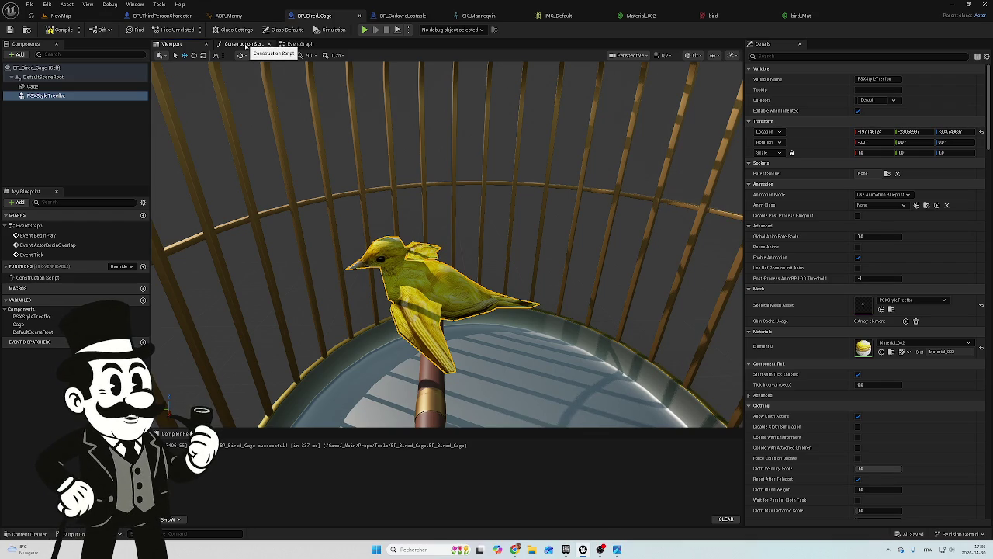
Switch BP_Bired_Cage to its Construction Script graph
{"action": "left_click", "coordinate": [245, 44]}
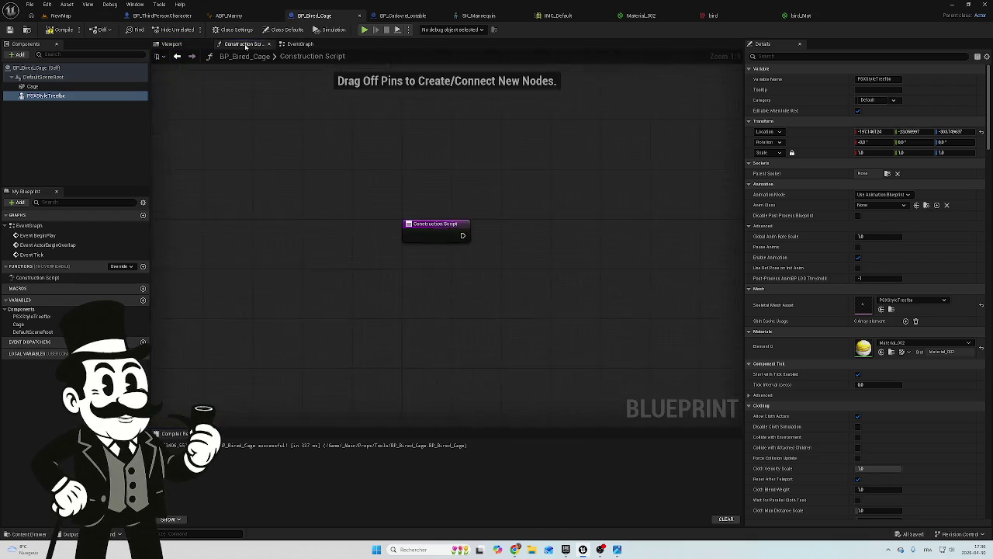
In the Event Graph, wire Event BeginPlay to a new Play Animation (PSXStyleTreefbx) node
{"action": "left_click", "coordinate": [323, 44]}
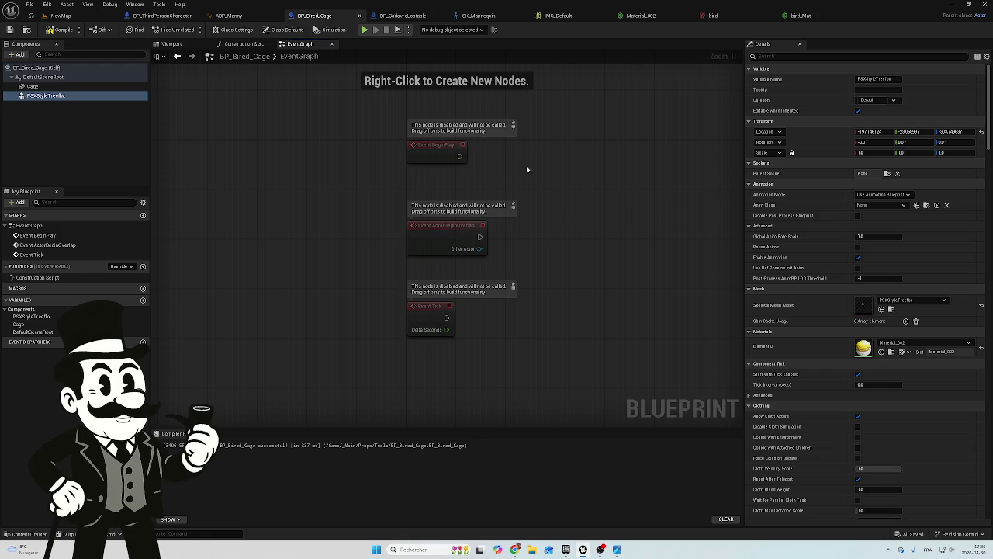
{"action": "mouse_move", "coordinate": [532, 164]}
{"action": "left_mouse_down"}
{"action": "mouse_move", "coordinate": [482, 206]}
{"action": "mouse_move", "coordinate": [418, 204]}
{"action": "left_mouse_up"}
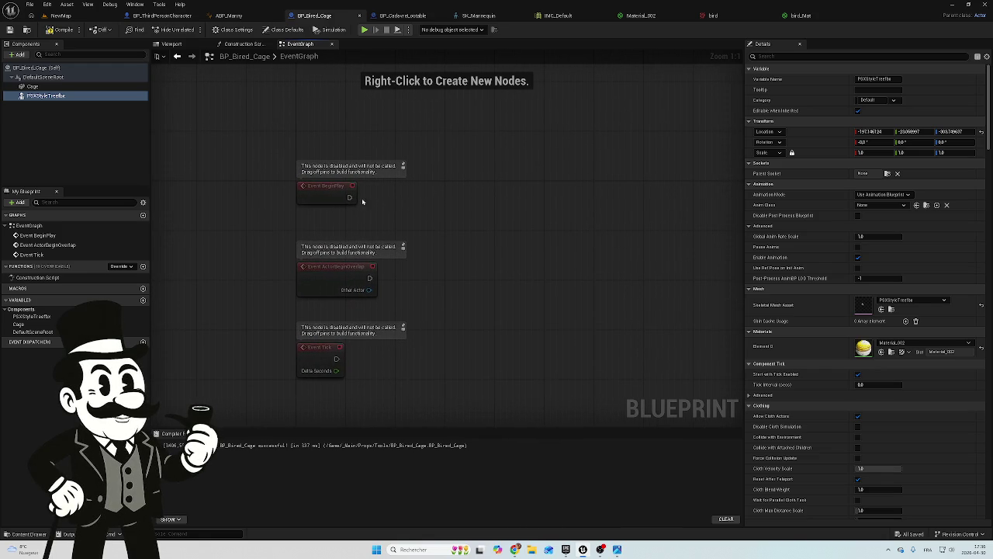
{"action": "mouse_move", "coordinate": [348, 198]}
{"action": "left_mouse_down"}
{"action": "mouse_move", "coordinate": [380, 208]}
{"action": "mouse_move", "coordinate": [459, 203]}
{"action": "left_mouse_up"}
{"action": "type", "text": "p"}
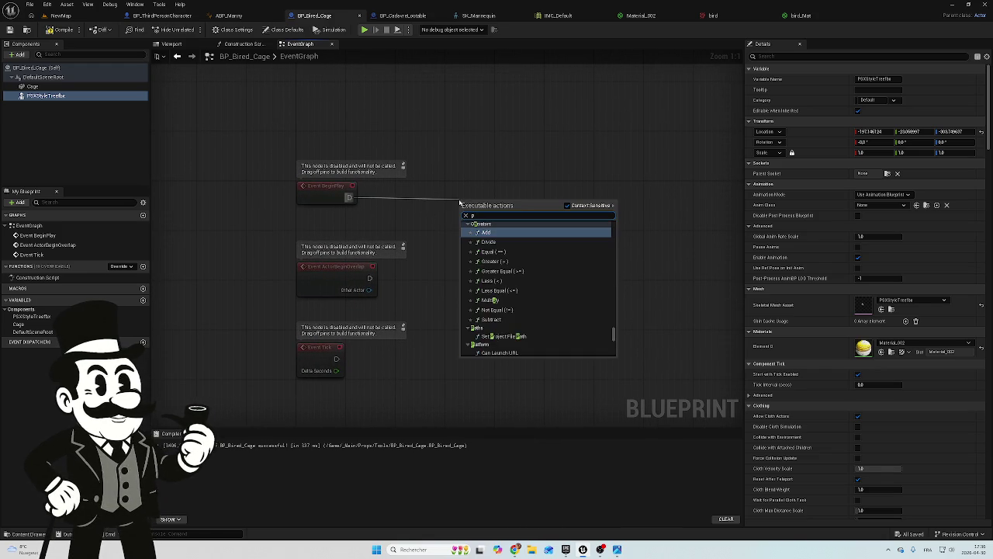
{"action": "type", "text": "lay "}
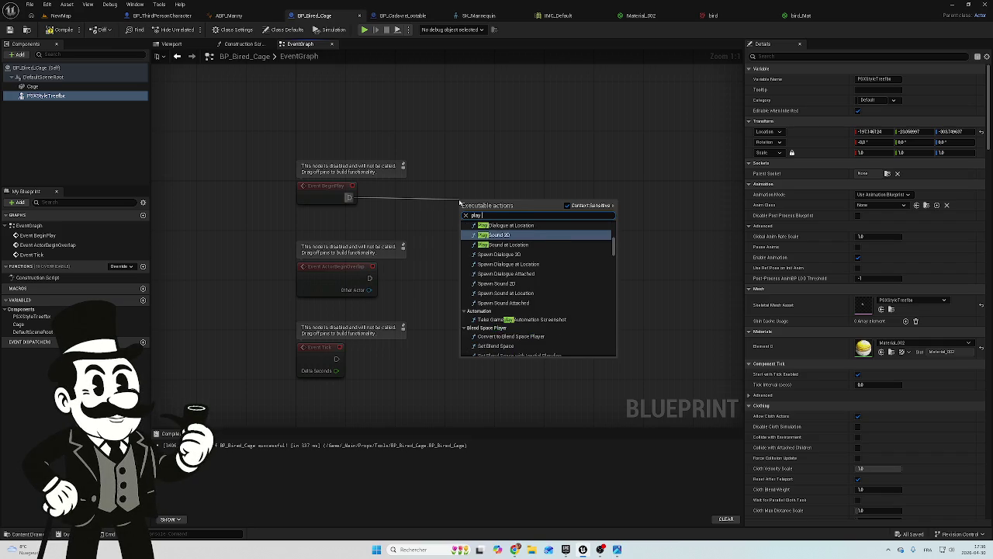
{"action": "type", "text": "anima"}
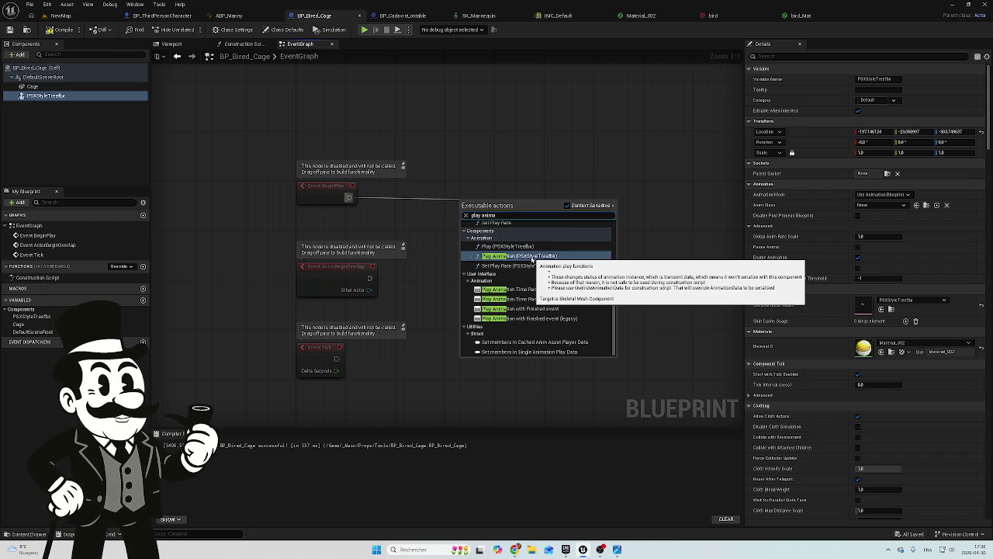
{"action": "left_click", "coordinate": [532, 258]}
Move the PSXStyleTreefbx component node below Play Animation and shift both up together
{"action": "left_click", "coordinate": [416, 192]}
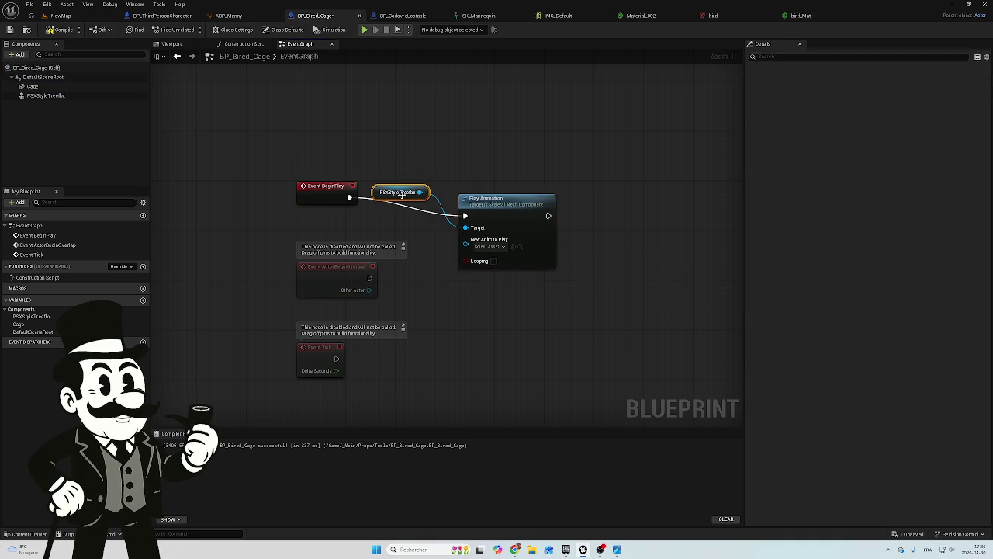
{"action": "mouse_move", "coordinate": [419, 191]}
{"action": "left_mouse_down"}
{"action": "mouse_move", "coordinate": [473, 294]}
{"action": "mouse_move", "coordinate": [493, 274]}
{"action": "left_mouse_up"}
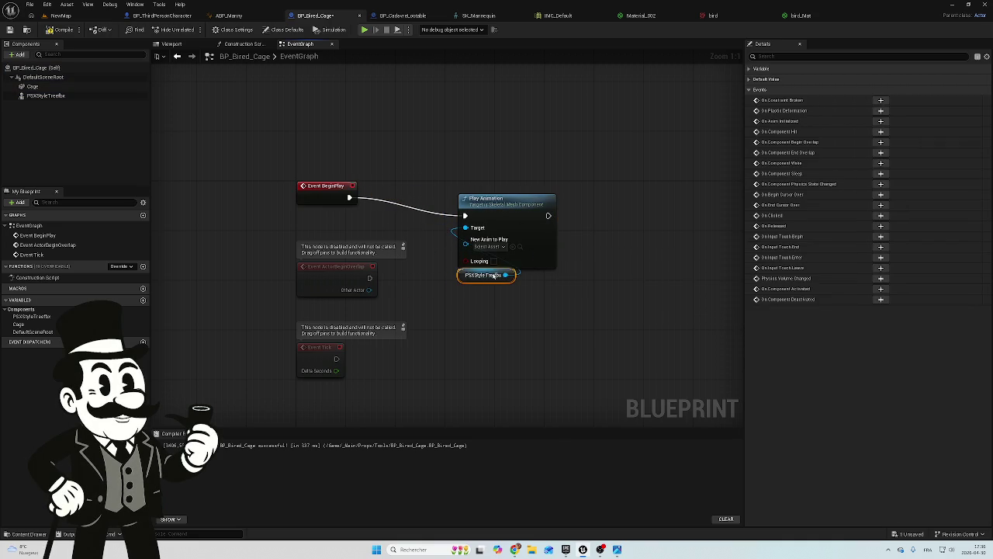
{"action": "left_click", "coordinate": [502, 207], "text": "ctrl"}
{"action": "left_click_drag", "start_coordinate": [506, 216], "coordinate": [497, 190]}
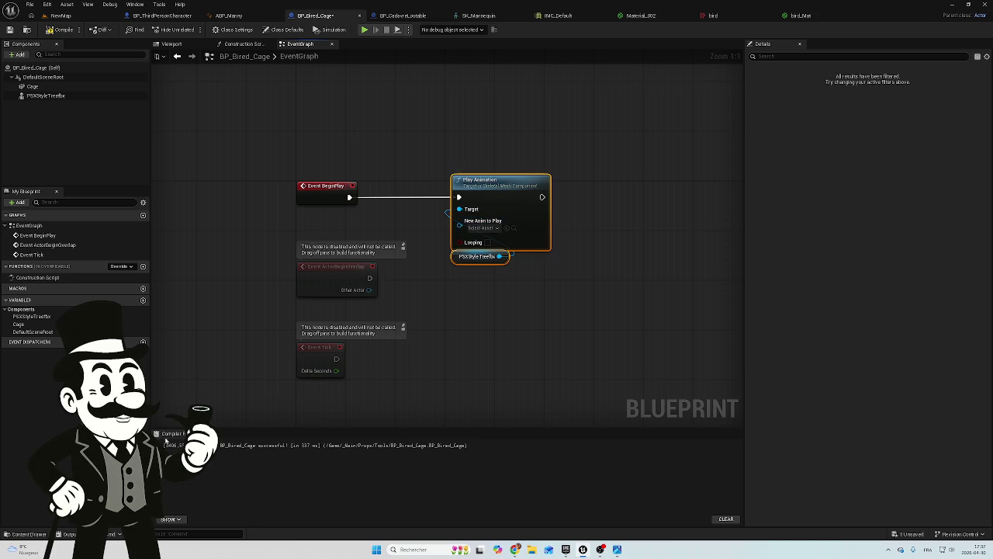
In the Content Drawer, expand psxstyletreefbx_extracted and its textures subfolder in the folder tree
{"action": "left_click", "coordinate": [28, 533]}
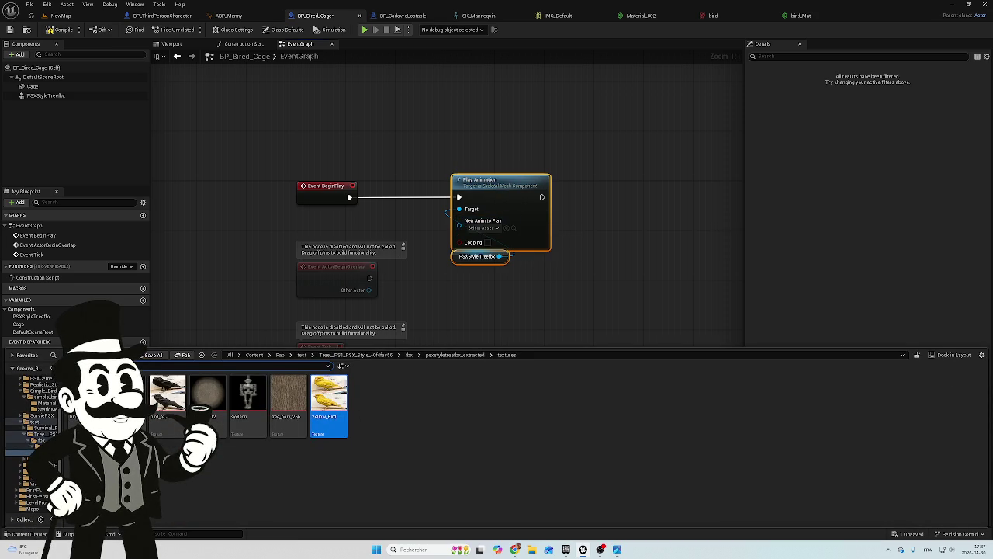
{"action": "left_click", "coordinate": [35, 446]}
{"action": "left_click", "coordinate": [39, 453]}
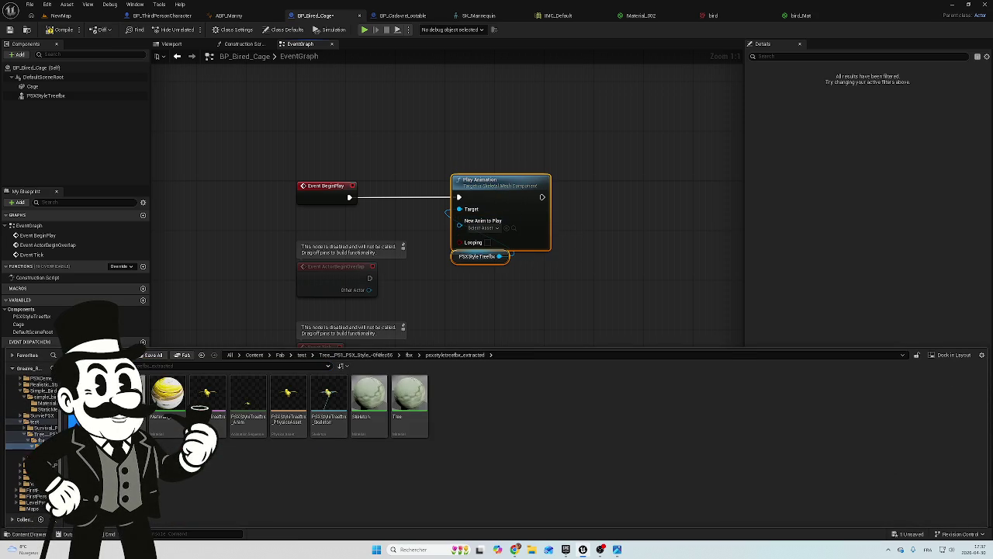
{"action": "left_click", "coordinate": [34, 447]}
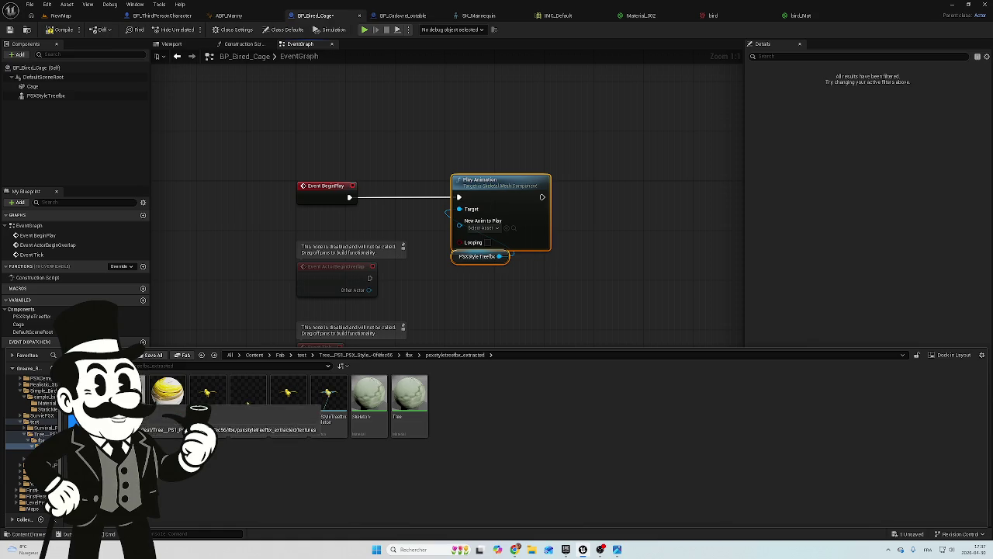
{"action": "left_click", "coordinate": [39, 453]}
{"action": "left_click", "coordinate": [35, 446]}
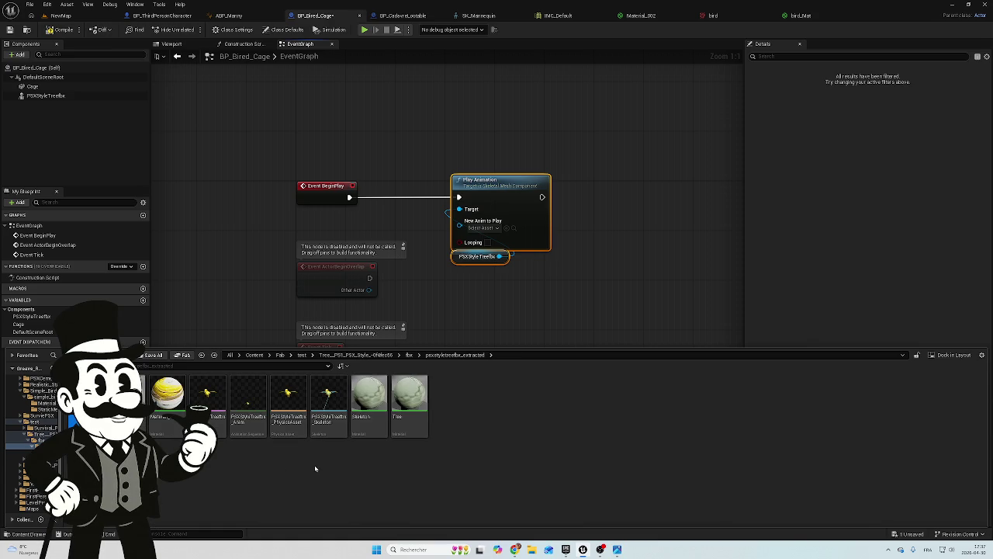
{"action": "left_click", "coordinate": [38, 453]}
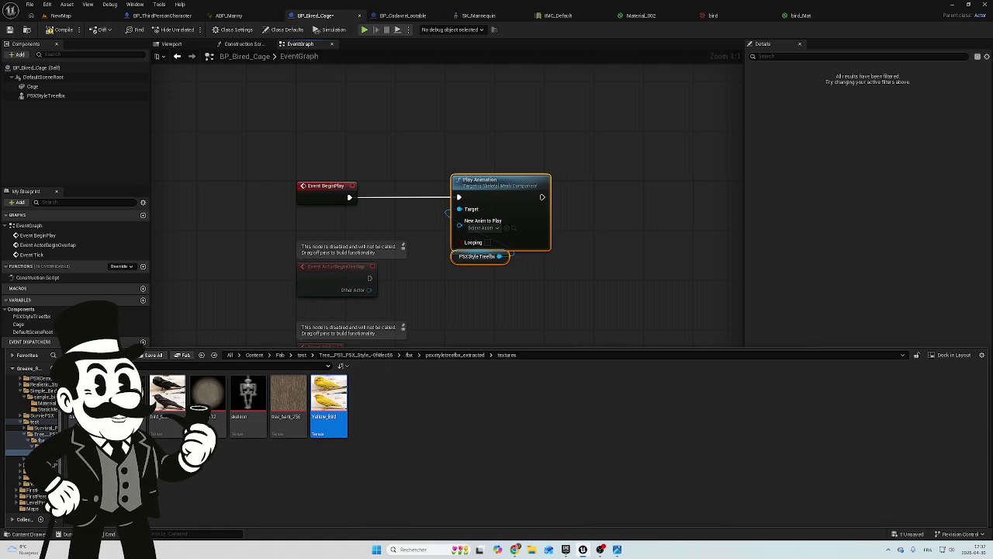
Open the psxstyletreefbx_extracted folder's assets, then list animations for New Anim to Play
{"action": "left_click", "coordinate": [39, 440]}
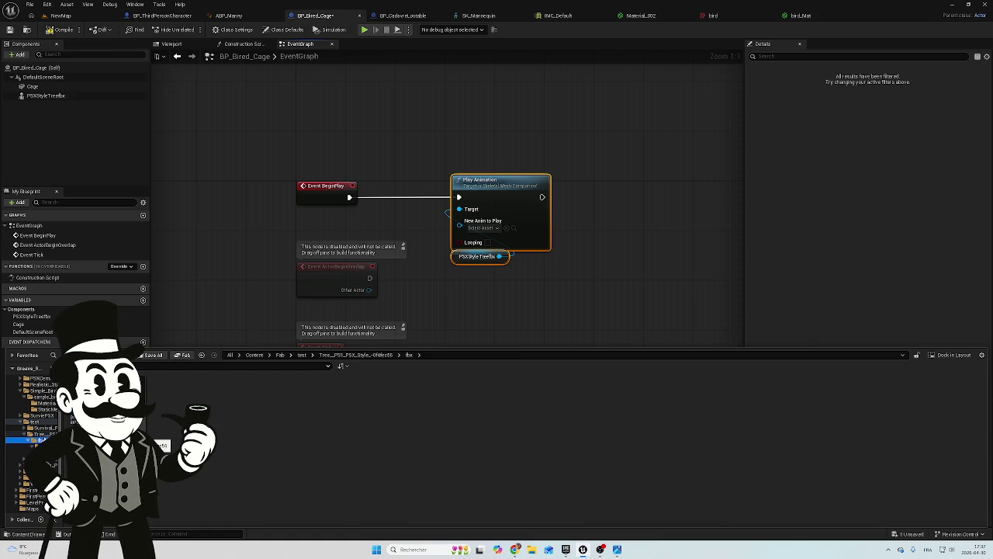
{"action": "left_click", "coordinate": [42, 434]}
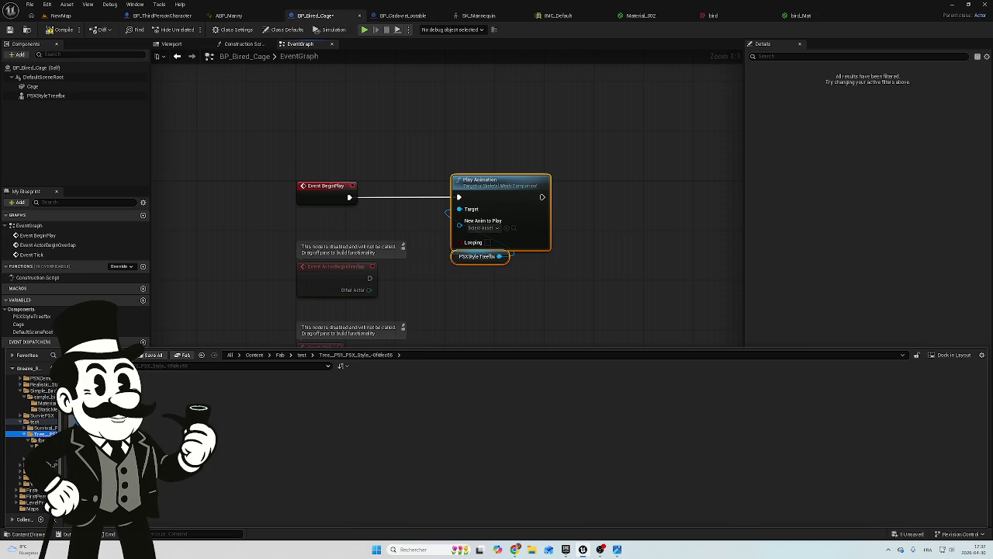
{"action": "left_click", "coordinate": [39, 440]}
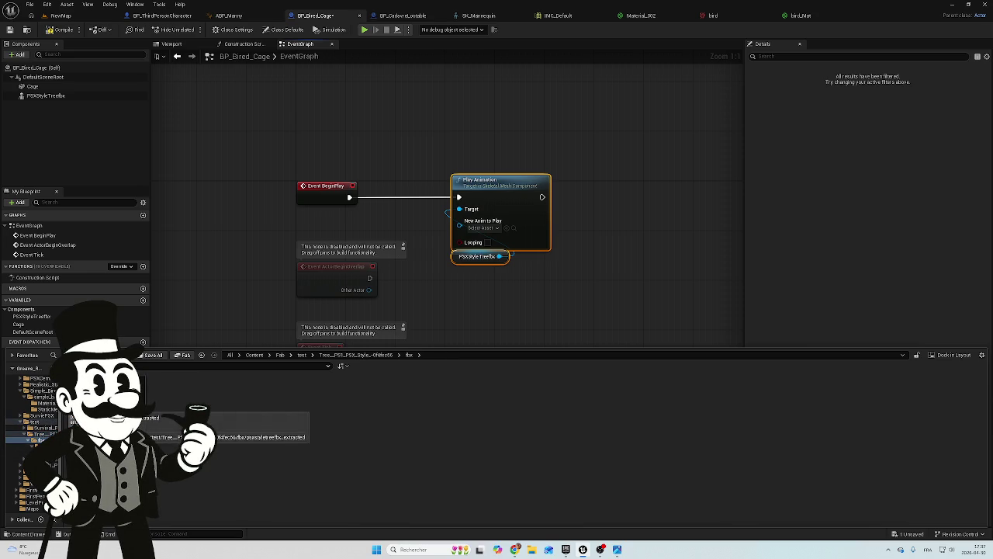
{"action": "double_click", "coordinate": [124, 397]}
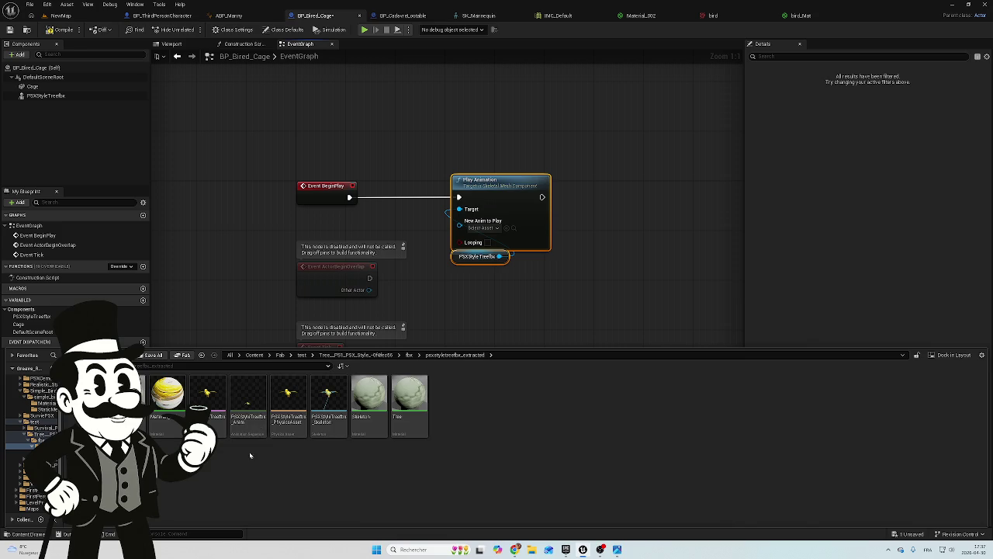
{"action": "mouse_move", "coordinate": [250, 431]}
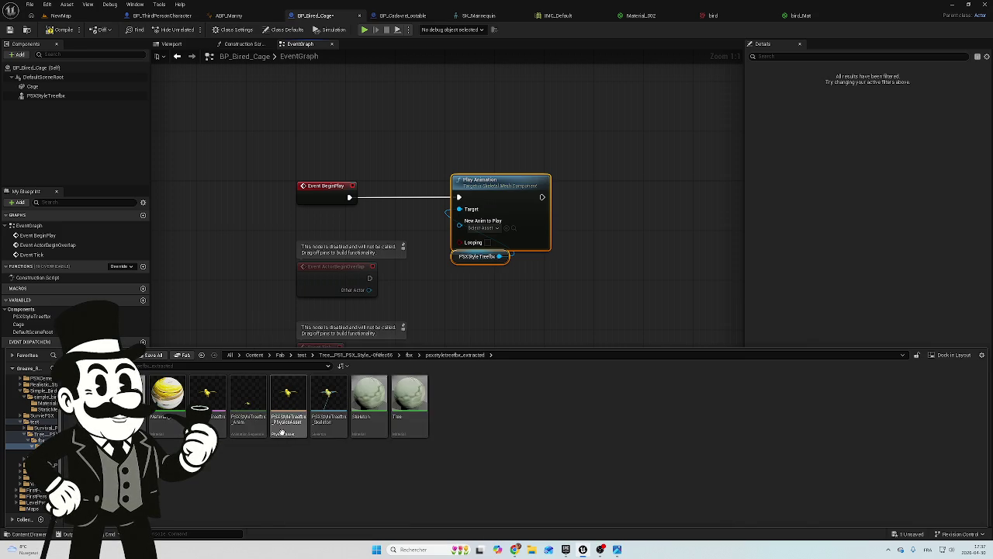
{"action": "left_click", "coordinate": [493, 228]}
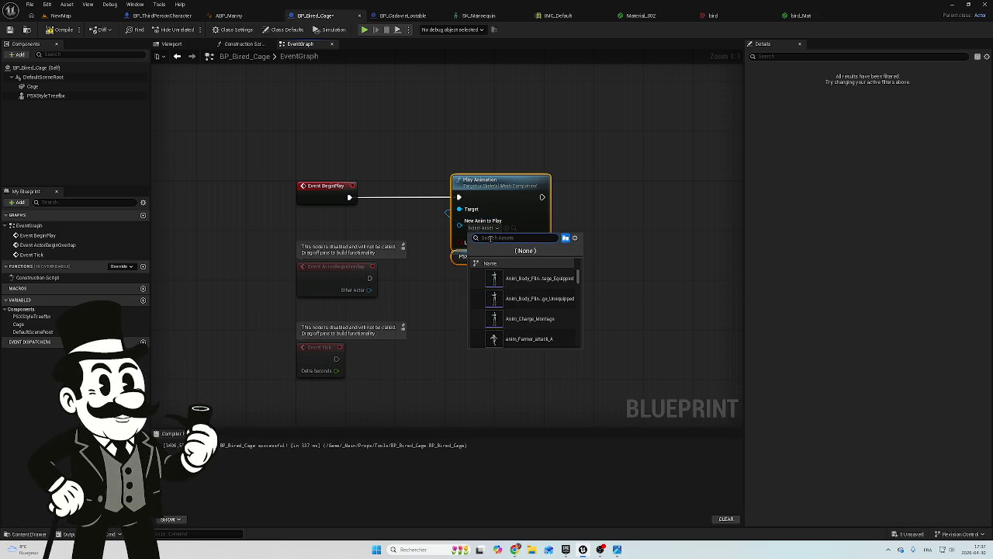
Search 'psxs', assign PSXStyleTreefbx_Anim to Play Animation, and tick Looping
{"action": "type", "text": "psx"}
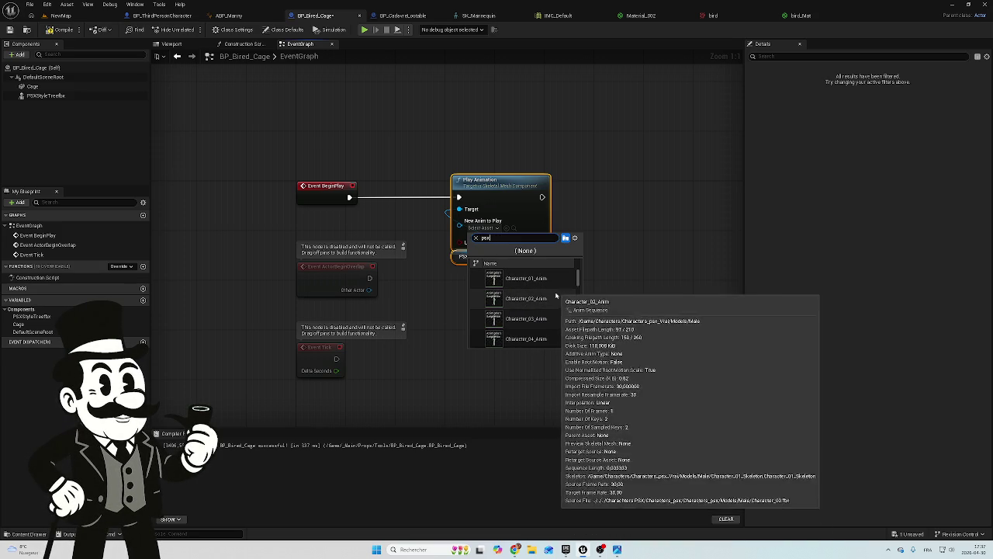
{"action": "scroll", "coordinate": [553, 298], "scroll_direction": "down", "scroll_amount": 5}
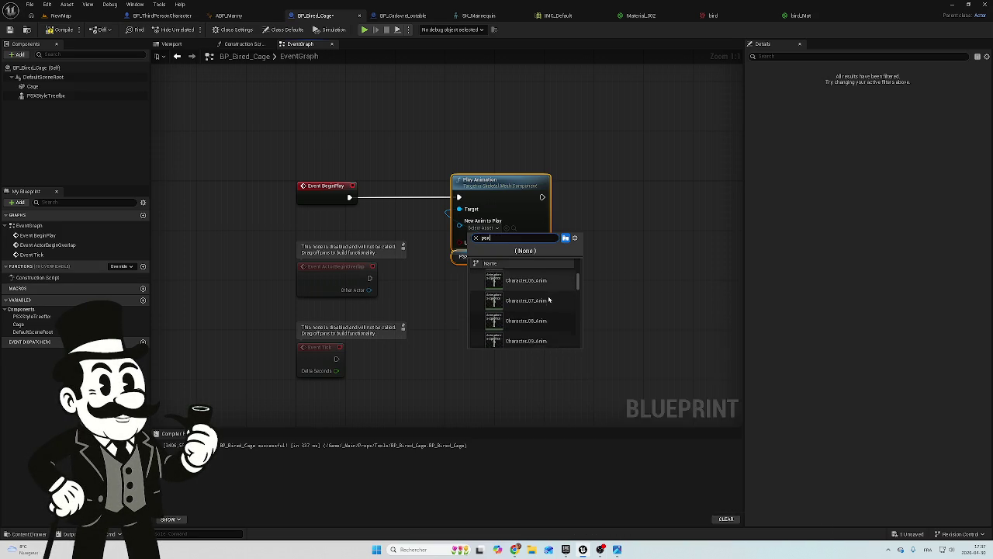
{"action": "scroll", "coordinate": [548, 300], "scroll_direction": "down", "scroll_amount": 2}
{"action": "type", "text": "s"}
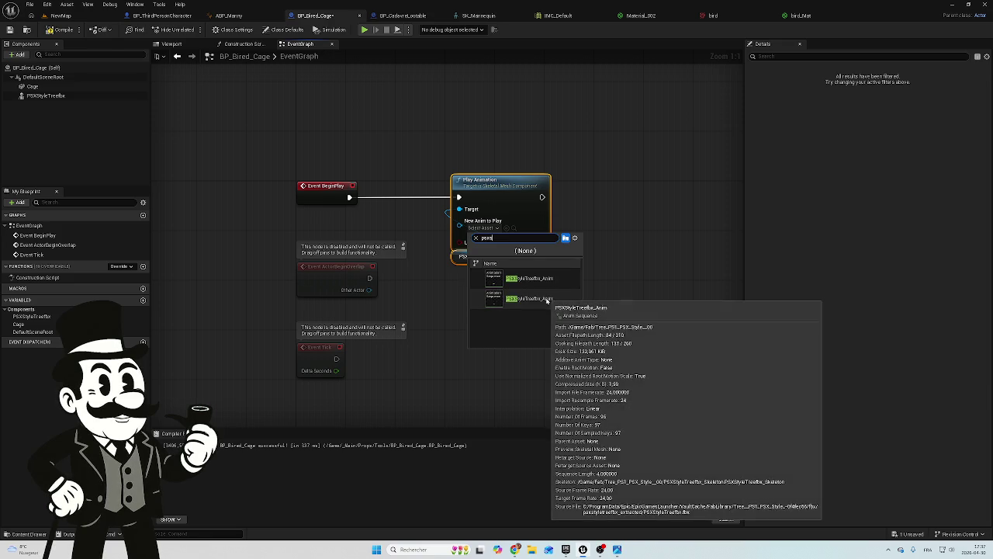
{"action": "left_click", "coordinate": [557, 279]}
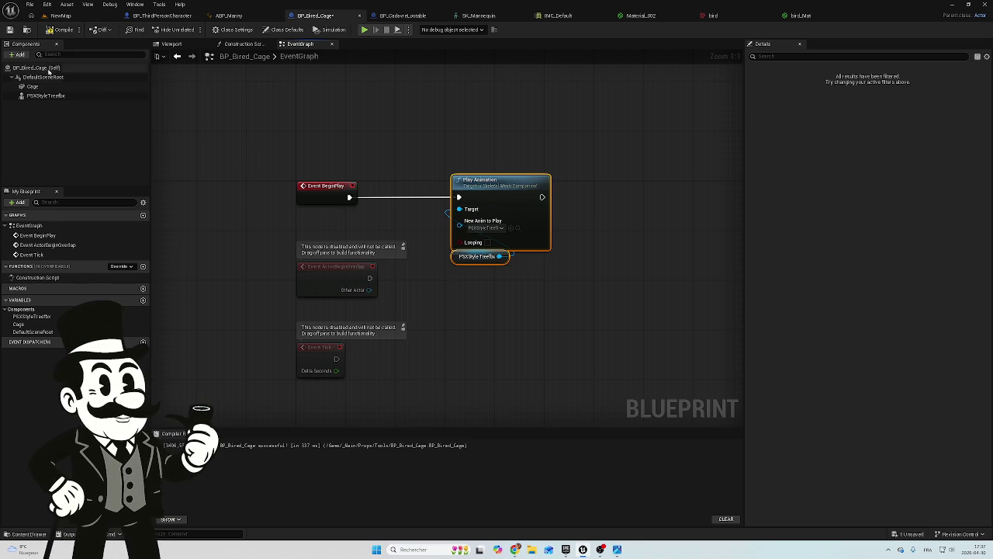
{"action": "left_click", "coordinate": [487, 242]}
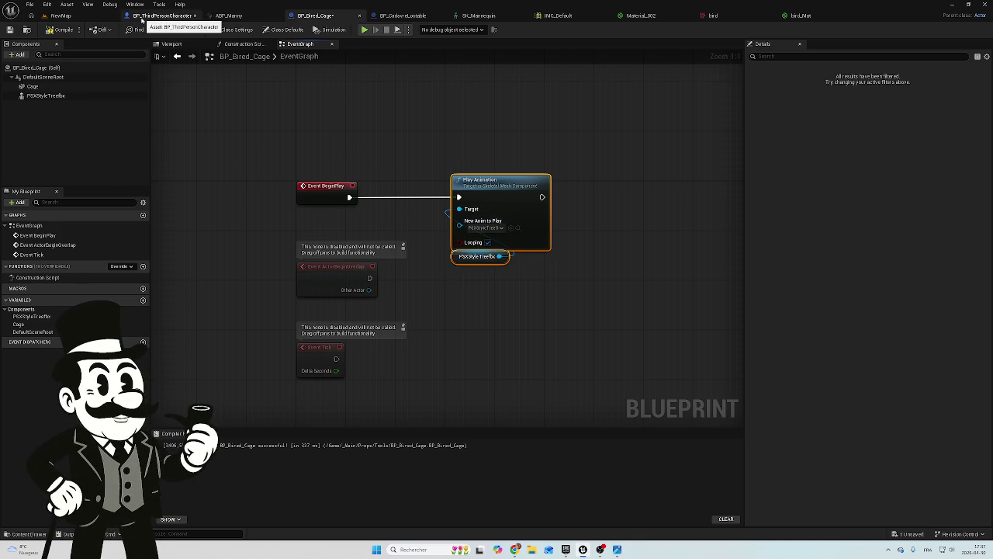
Save BP_Bired_Cage from the unsaved content list and preview the bird in its viewport
{"action": "left_click", "coordinate": [65, 16]}
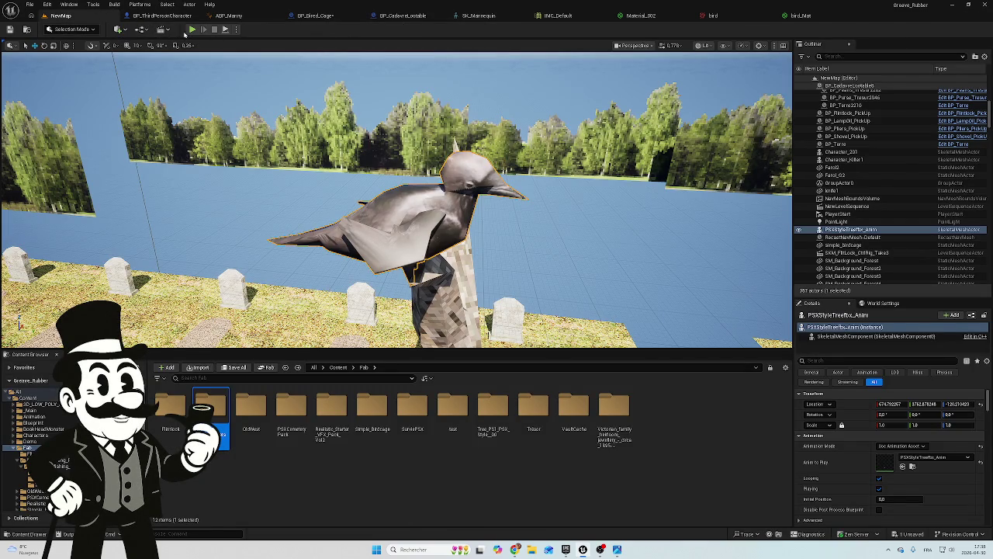
{"action": "left_click", "coordinate": [906, 534]}
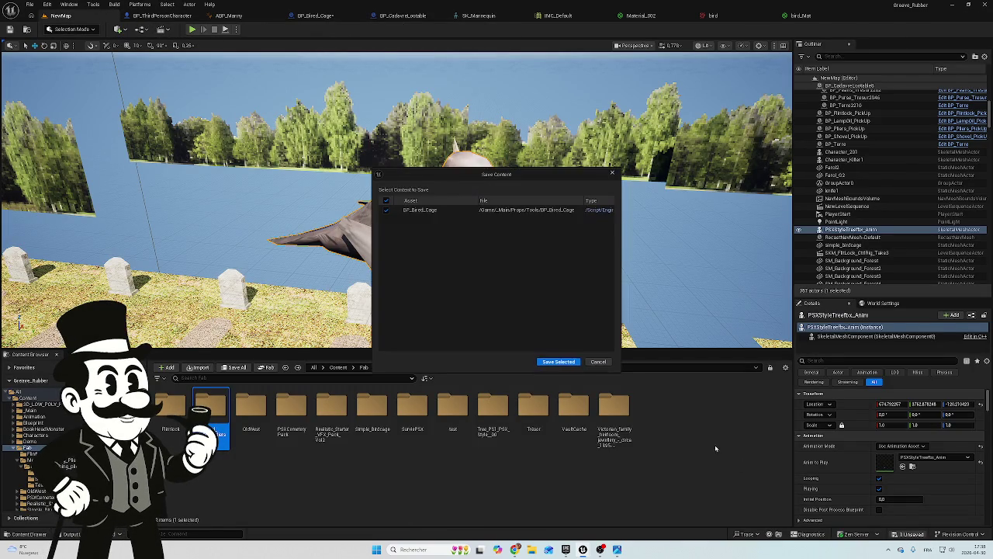
{"action": "left_click", "coordinate": [559, 362]}
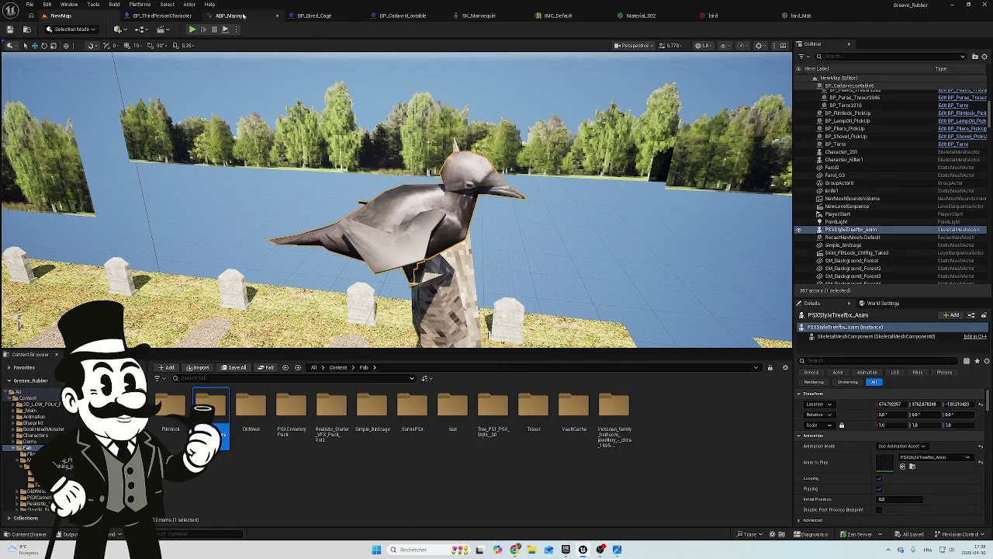
{"action": "left_click", "coordinate": [315, 15]}
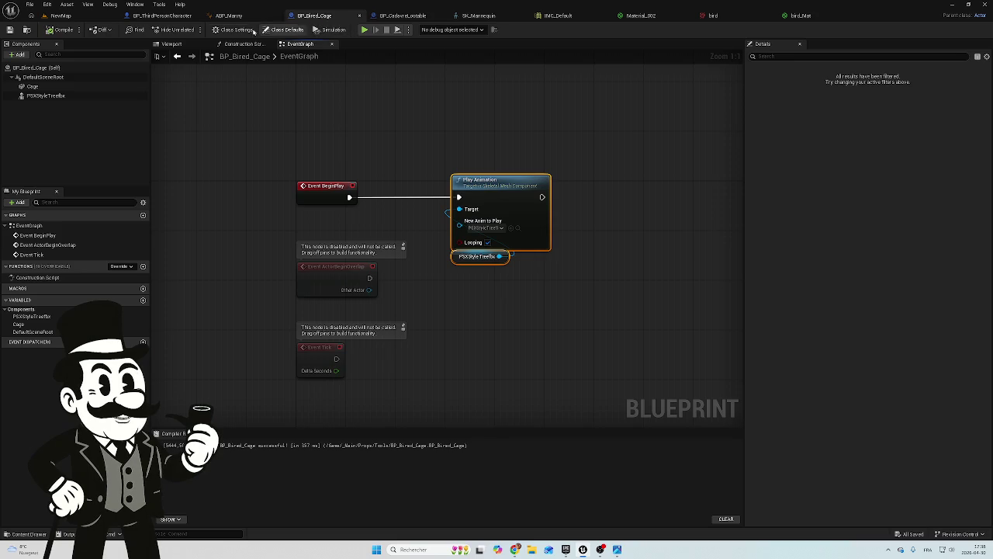
{"action": "left_click", "coordinate": [173, 44]}
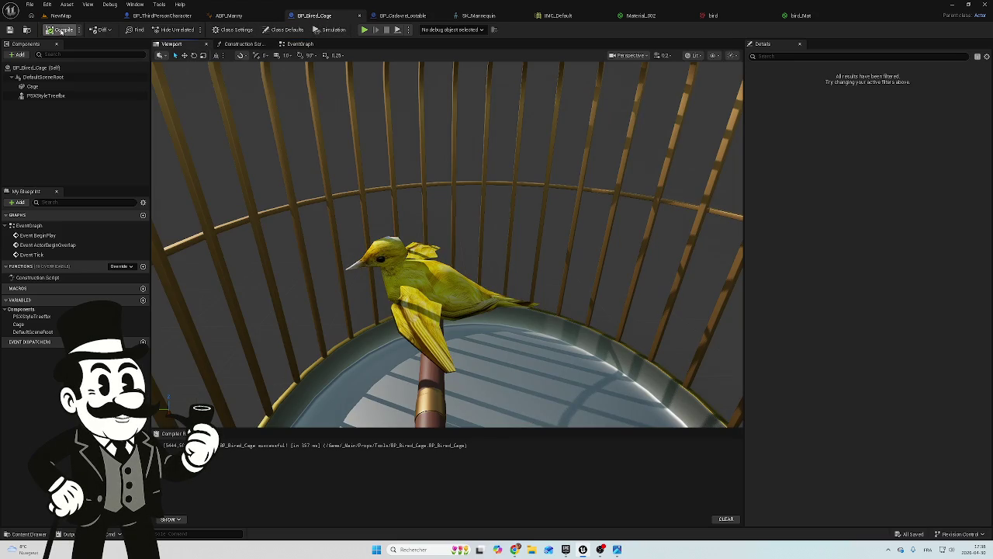
Play the NewMap level, eject with F8 to inspect the scene, then stop
{"action": "left_click", "coordinate": [62, 15]}
{"action": "left_click", "coordinate": [193, 29]}
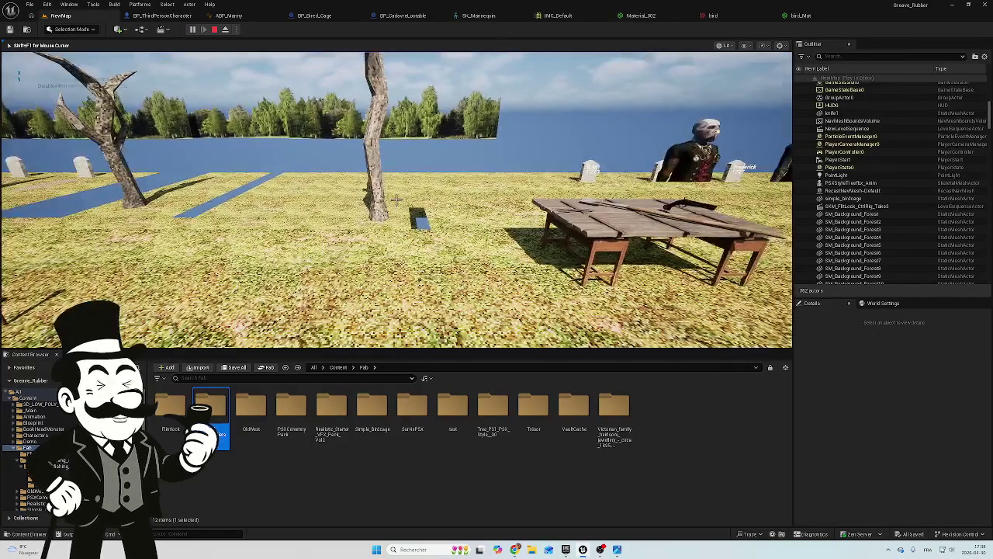
{"action": "key", "text": "F8"}
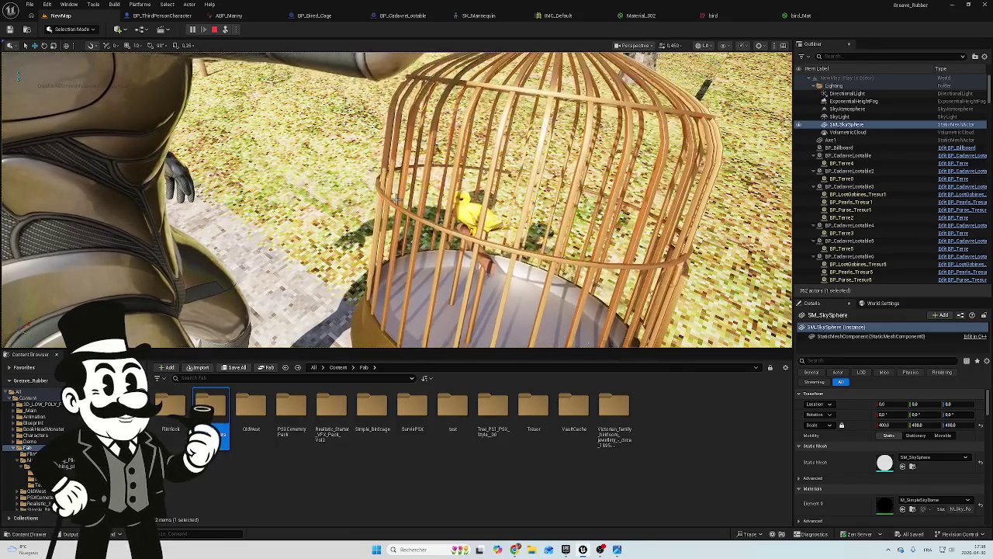
{"action": "left_click", "coordinate": [215, 31]}
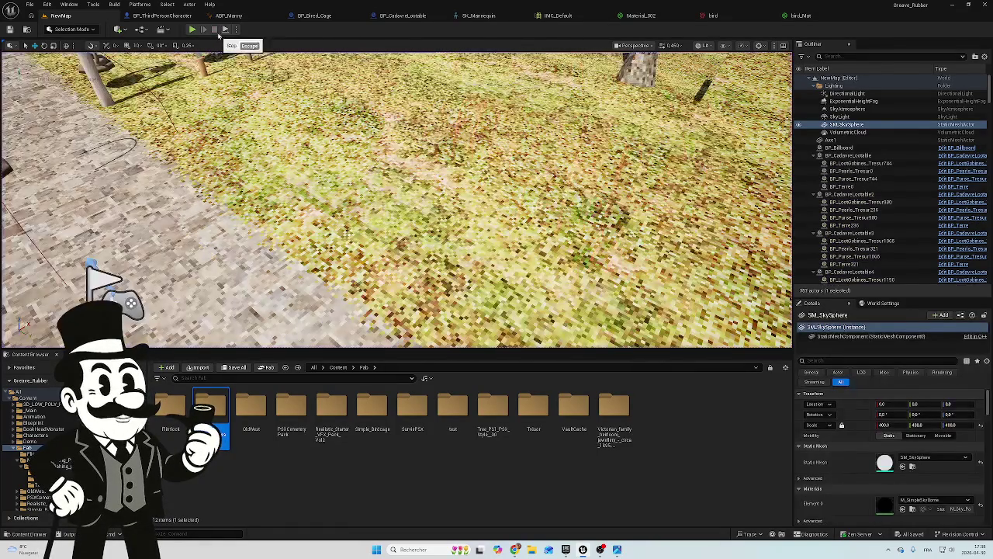
Cycle through the open editor tabs to reach the SK_Mannequin skeleton
{"action": "left_click", "coordinate": [399, 16]}
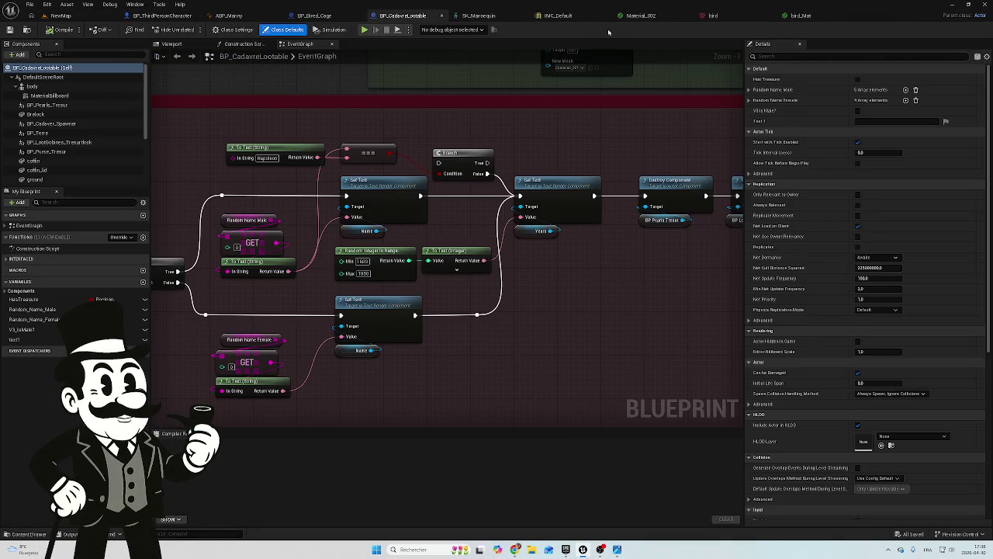
{"action": "left_click", "coordinate": [557, 15]}
{"action": "left_click", "coordinate": [640, 17]}
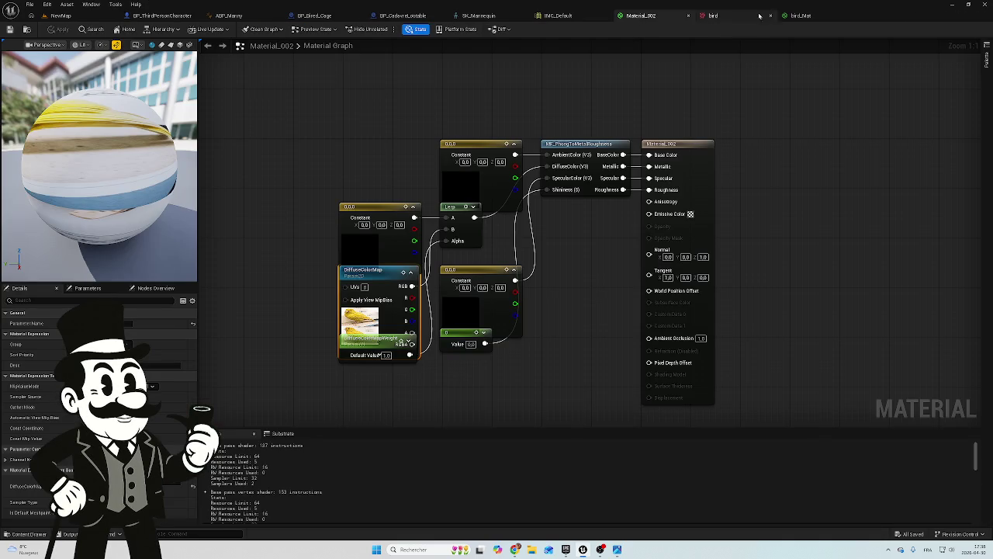
{"action": "left_click", "coordinate": [799, 16]}
{"action": "left_click", "coordinate": [741, 18]}
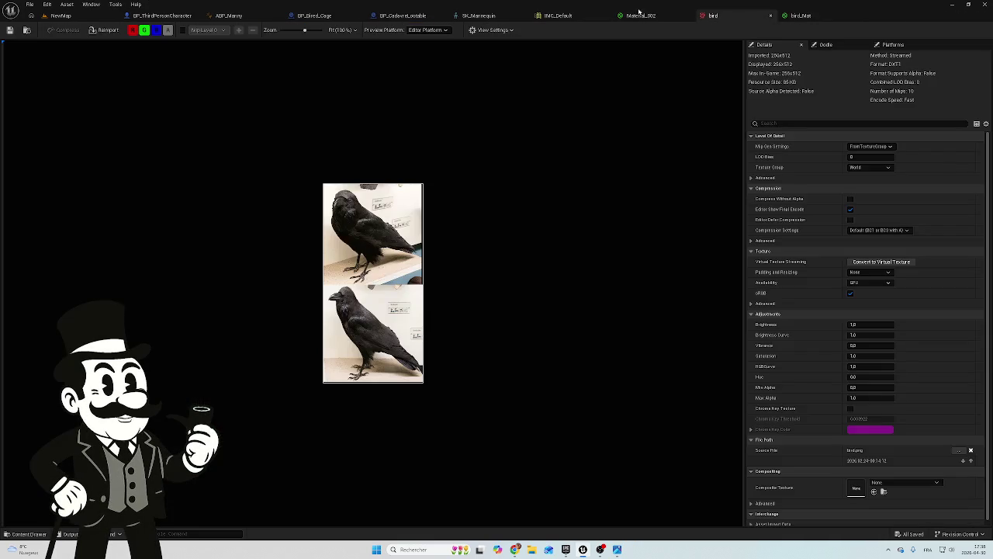
{"action": "left_click", "coordinate": [771, 15]}
{"action": "left_click", "coordinate": [654, 16]}
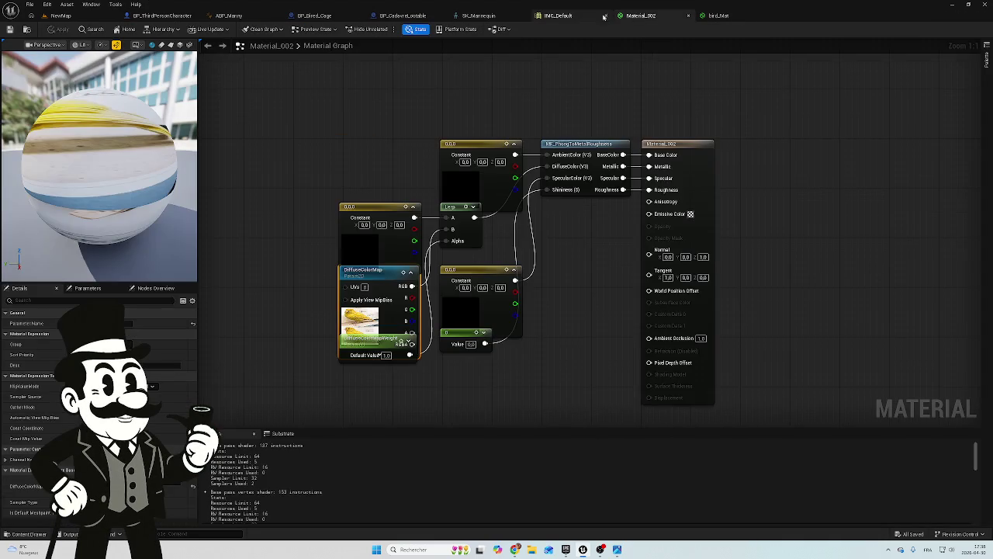
{"action": "left_click", "coordinate": [560, 16]}
{"action": "left_click", "coordinate": [479, 15]}
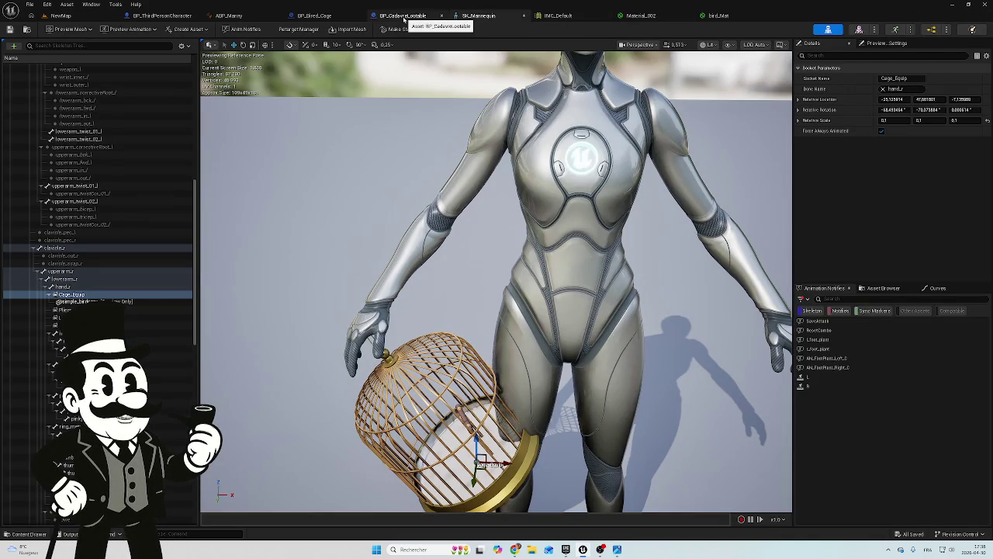
{"action": "left_click", "coordinate": [404, 16]}
{"action": "left_click", "coordinate": [467, 15]}
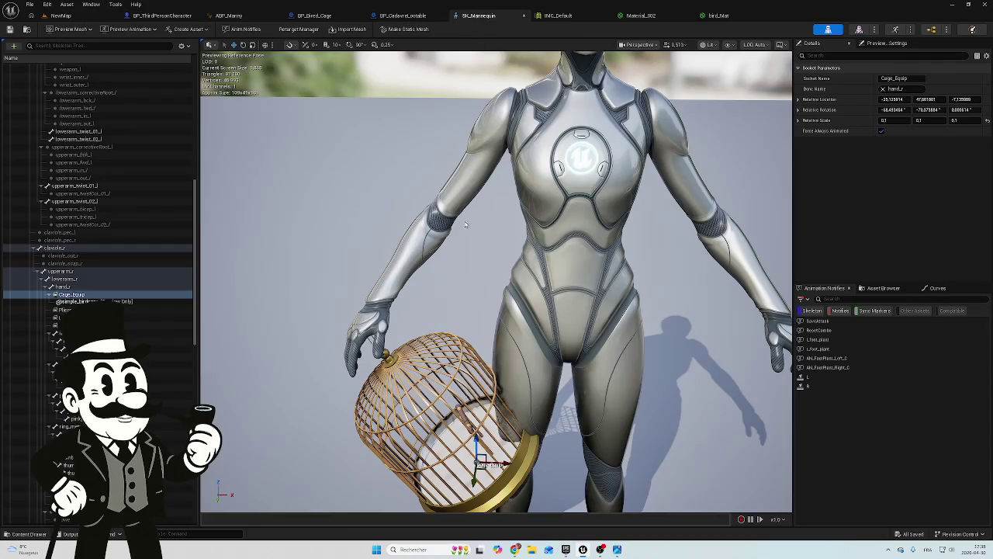
Remove All Attached Assets from the Cage_Equip socket, then go back to BP_Bired_Cage
{"action": "mouse_move", "coordinate": [452, 236]}
{"action": "left_mouse_down"}
{"action": "mouse_move", "coordinate": [452, 271]}
{"action": "mouse_move", "coordinate": [435, 241]}
{"action": "mouse_move", "coordinate": [454, 233]}
{"action": "left_mouse_up"}
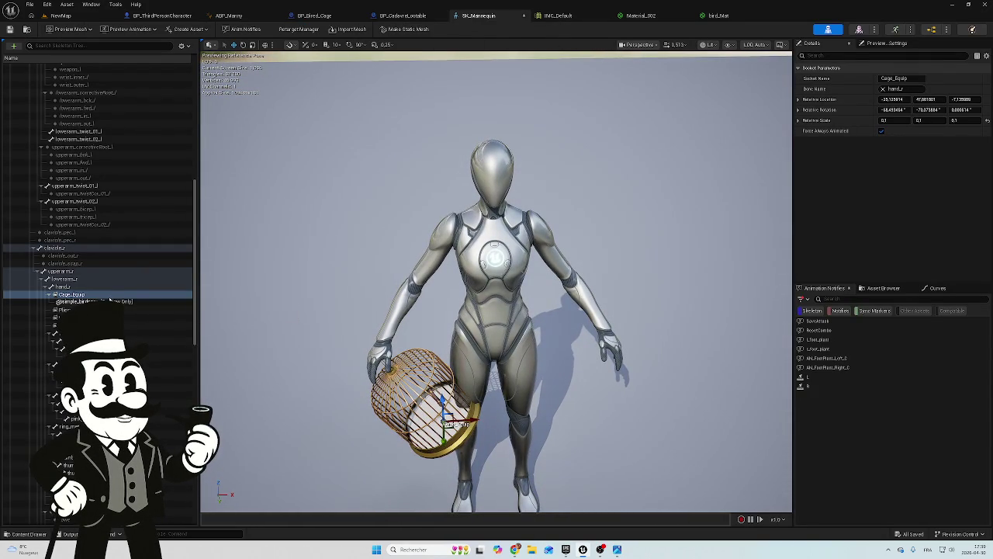
{"action": "right_click", "coordinate": [121, 296]}
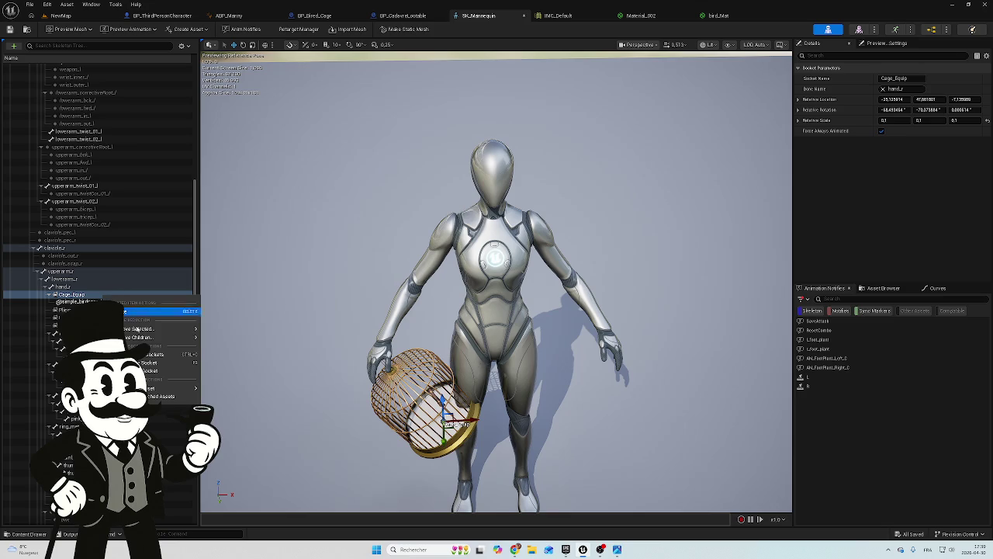
{"action": "mouse_move", "coordinate": [148, 388]}
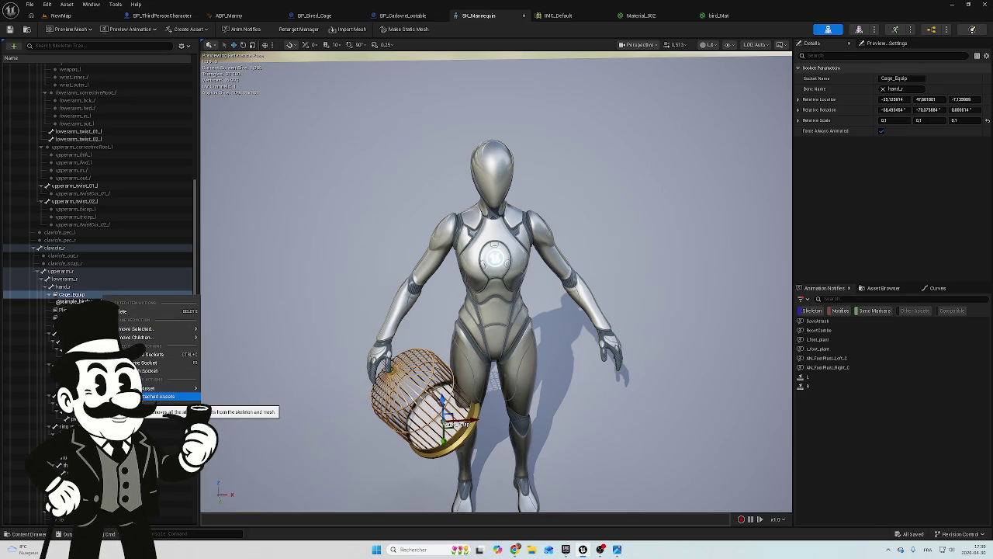
{"action": "left_click", "coordinate": [159, 396]}
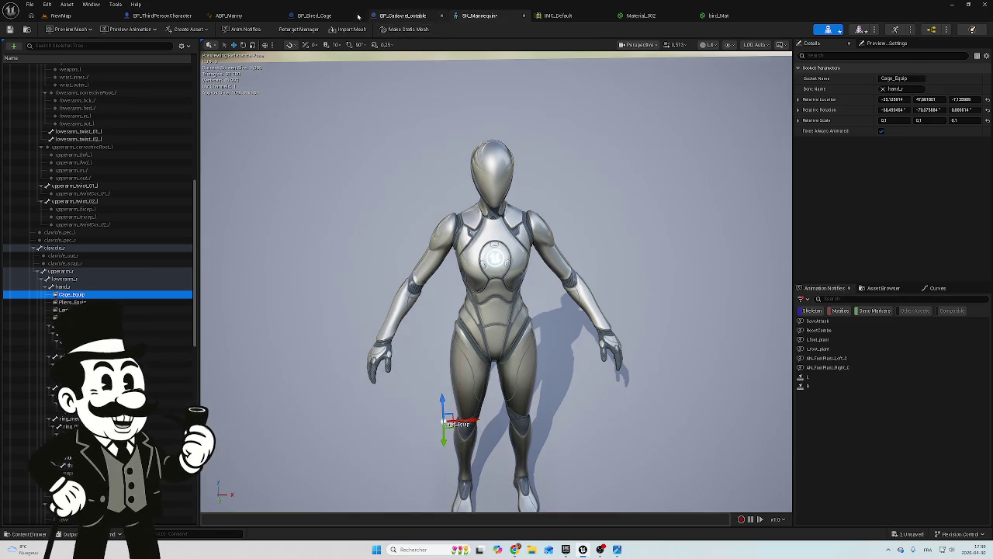
{"action": "left_click", "coordinate": [314, 17]}
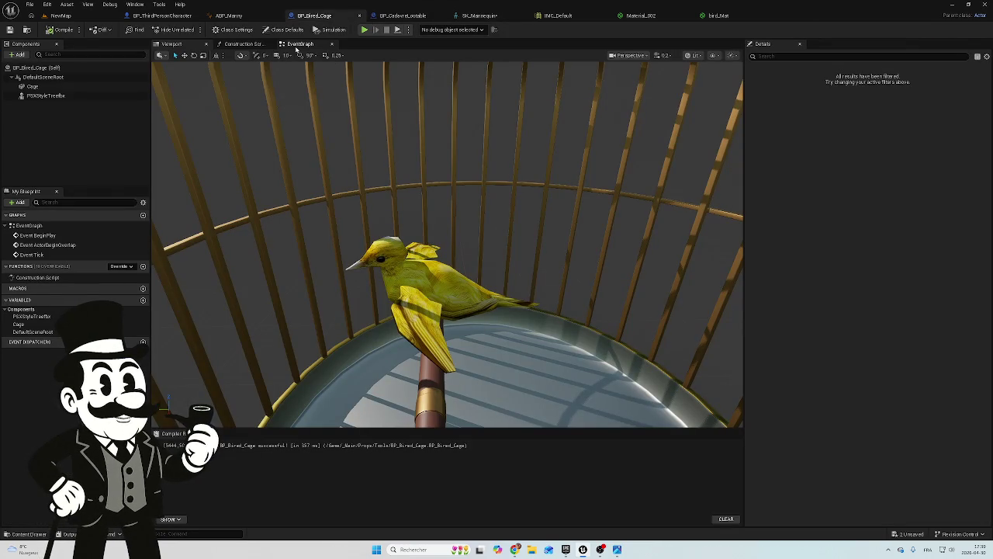
Recentre the BP_Bired_Cage event graph, view the tree's extracted assets, and compile with F7
{"action": "left_click", "coordinate": [301, 44]}
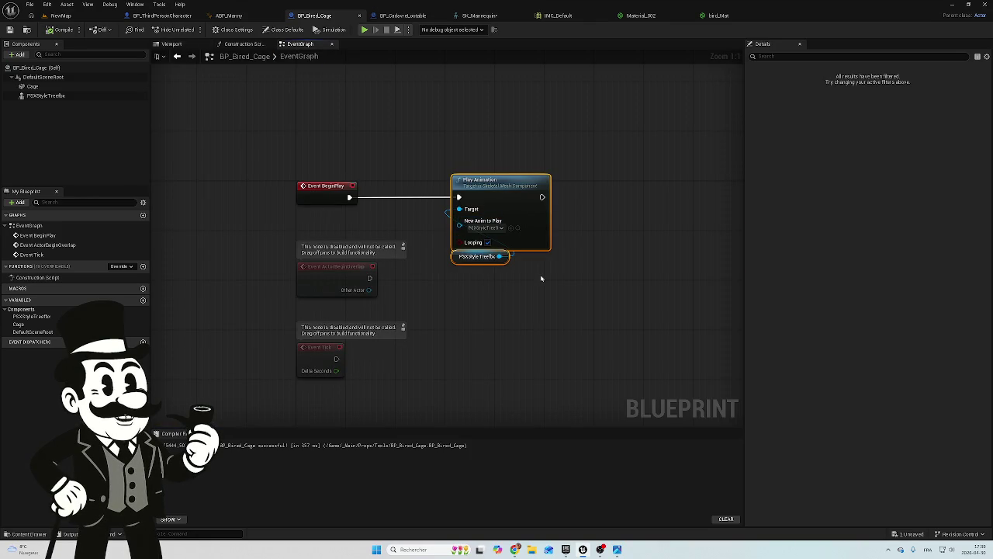
{"action": "mouse_move", "coordinate": [545, 288]}
{"action": "left_mouse_down"}
{"action": "mouse_move", "coordinate": [567, 299]}
{"action": "mouse_move", "coordinate": [499, 312]}
{"action": "left_mouse_up"}
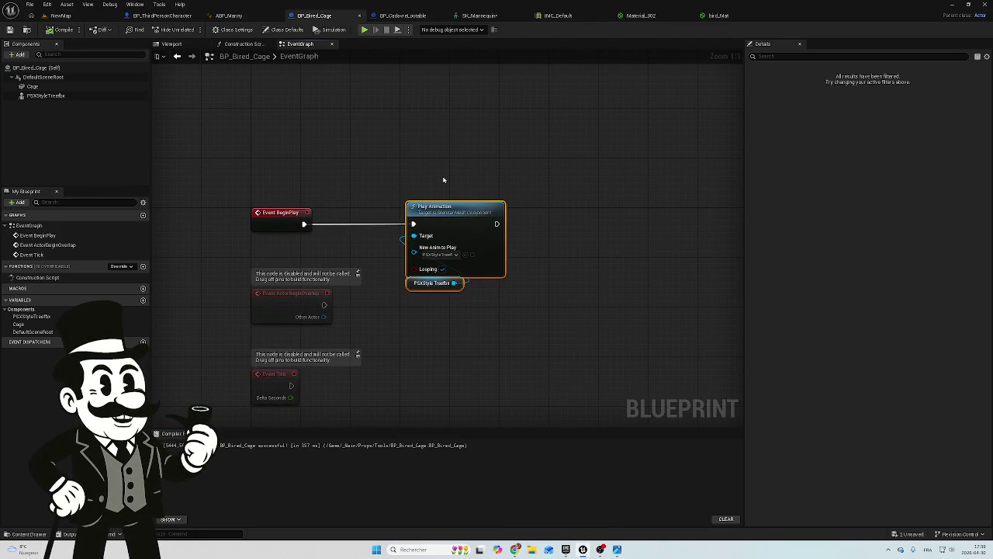
{"action": "mouse_move", "coordinate": [464, 178]}
{"action": "left_mouse_down"}
{"action": "mouse_move", "coordinate": [481, 233]}
{"action": "mouse_move", "coordinate": [466, 205]}
{"action": "left_mouse_up"}
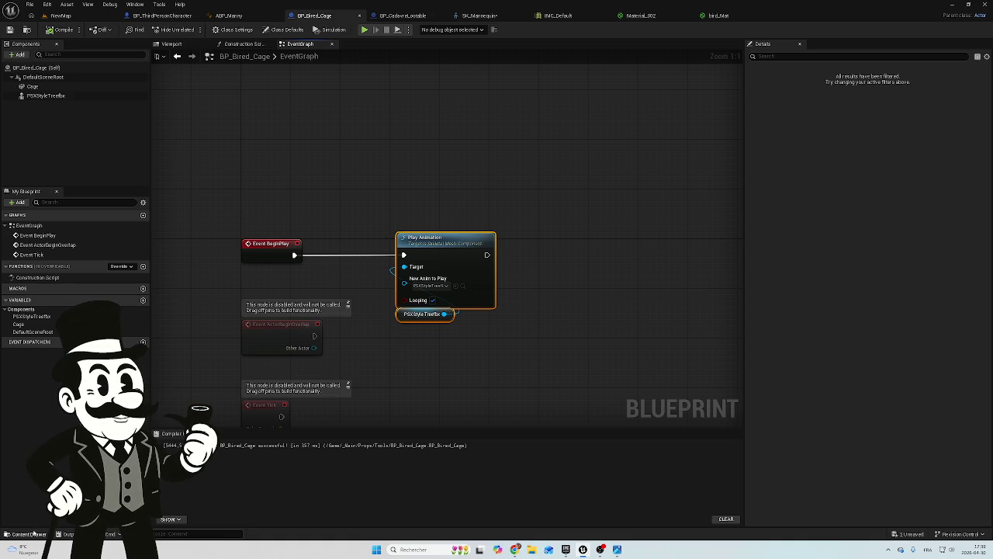
{"action": "left_click", "coordinate": [29, 534]}
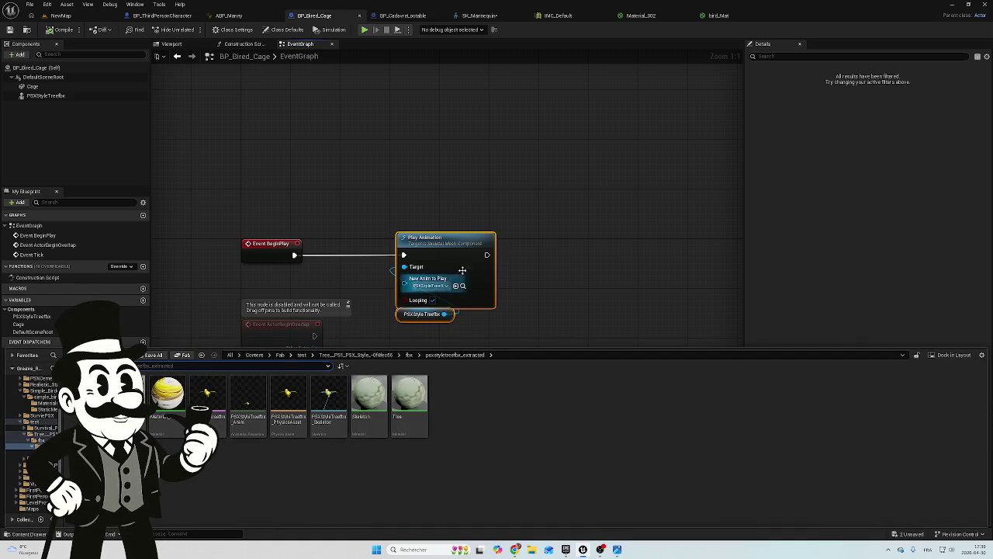
{"action": "key", "text": "F7"}
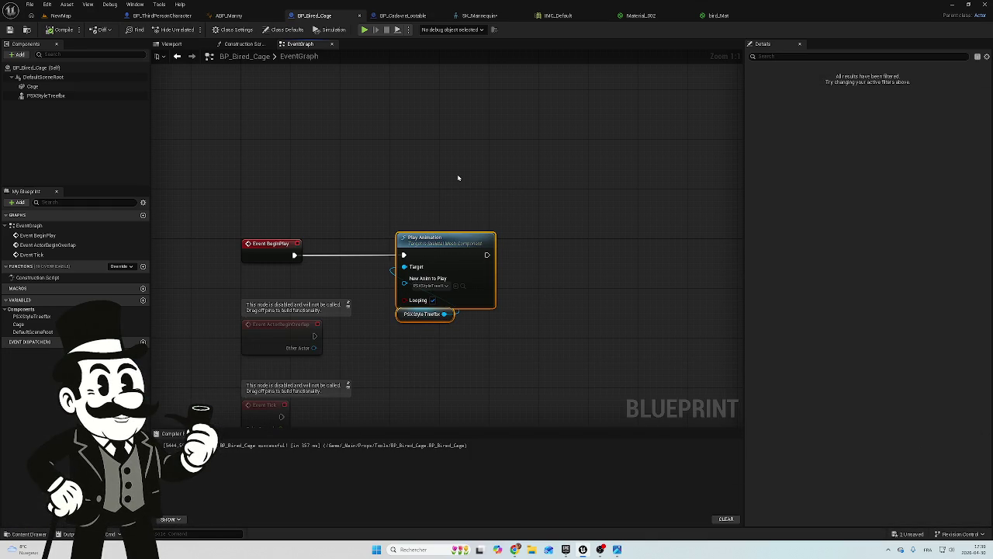
Duplicate Play Animation upward, set it to PSXStyleTreefox_Anim, wire BeginPlay to it, and compile
{"action": "key", "text": "ctrl+d"}
{"action": "left_click_drag", "start_coordinate": [514, 124], "coordinate": [488, 213]}
{"action": "left_click_drag", "start_coordinate": [502, 138], "coordinate": [459, 125]}
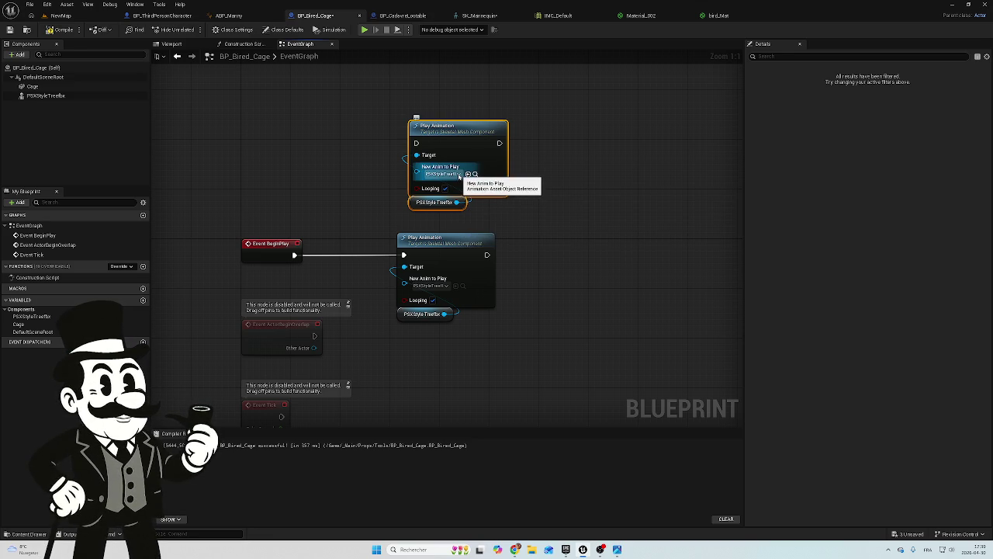
{"action": "left_click", "coordinate": [458, 175]}
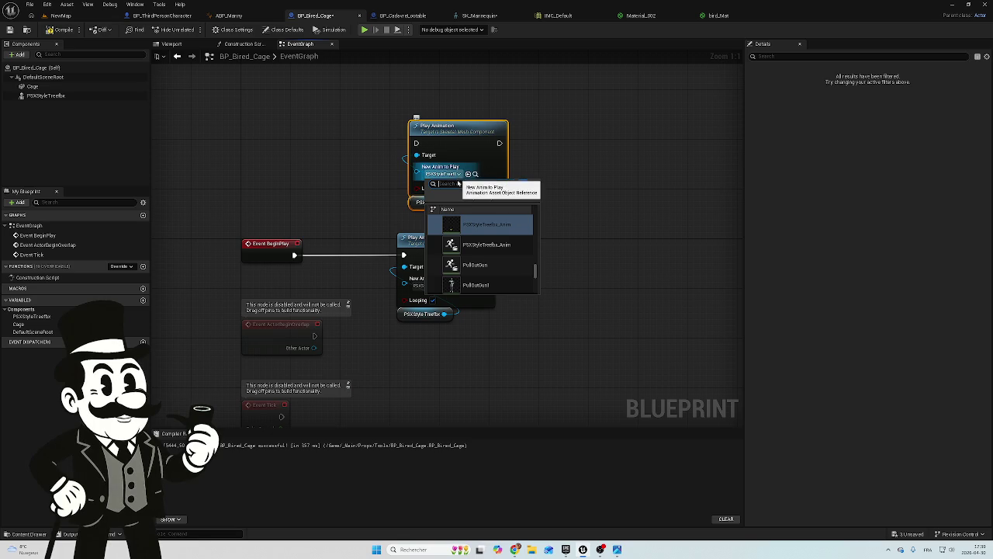
{"action": "scroll", "coordinate": [474, 256], "scroll_direction": "up", "scroll_amount": 1}
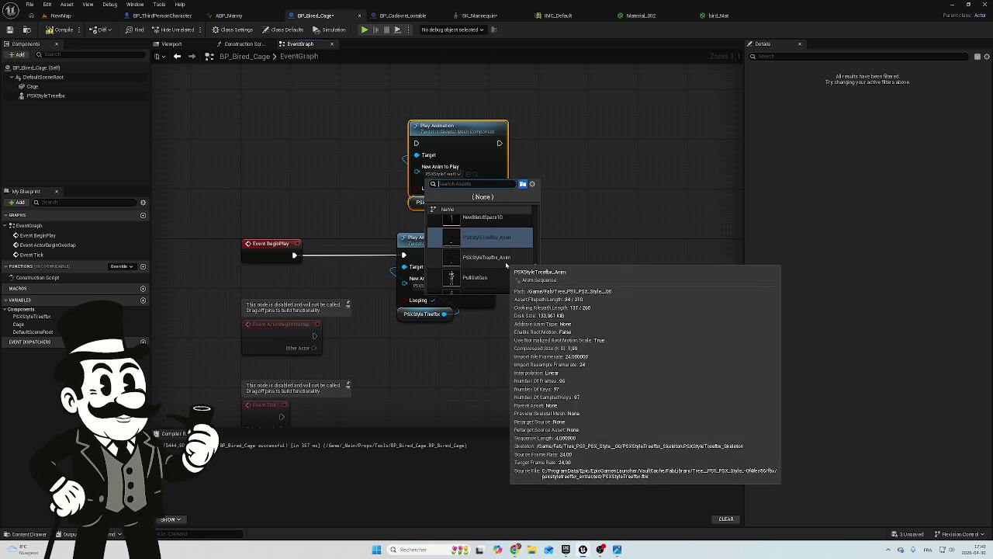
{"action": "left_click", "coordinate": [505, 259]}
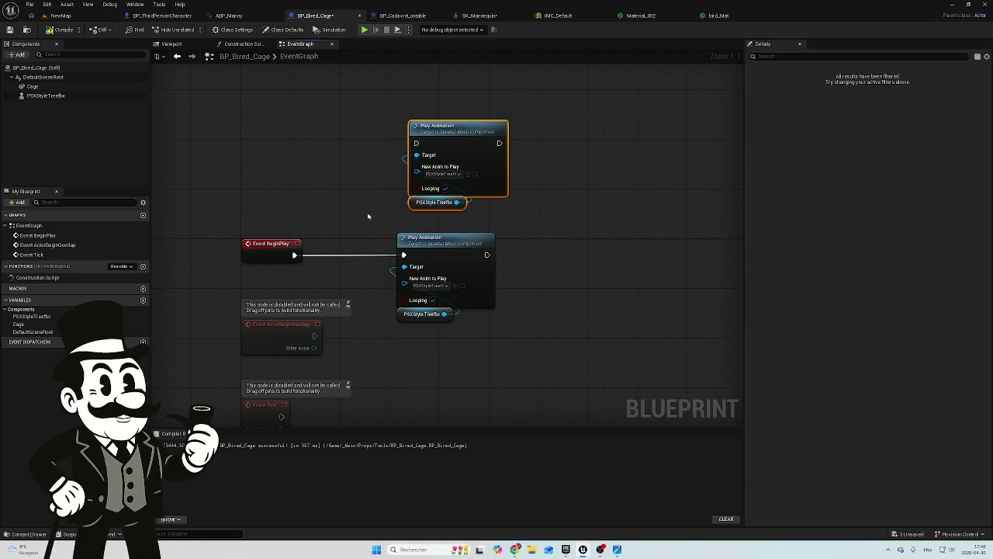
{"action": "mouse_move", "coordinate": [295, 255]}
{"action": "left_mouse_down"}
{"action": "mouse_move", "coordinate": [399, 204]}
{"action": "mouse_move", "coordinate": [417, 143]}
{"action": "left_mouse_up"}
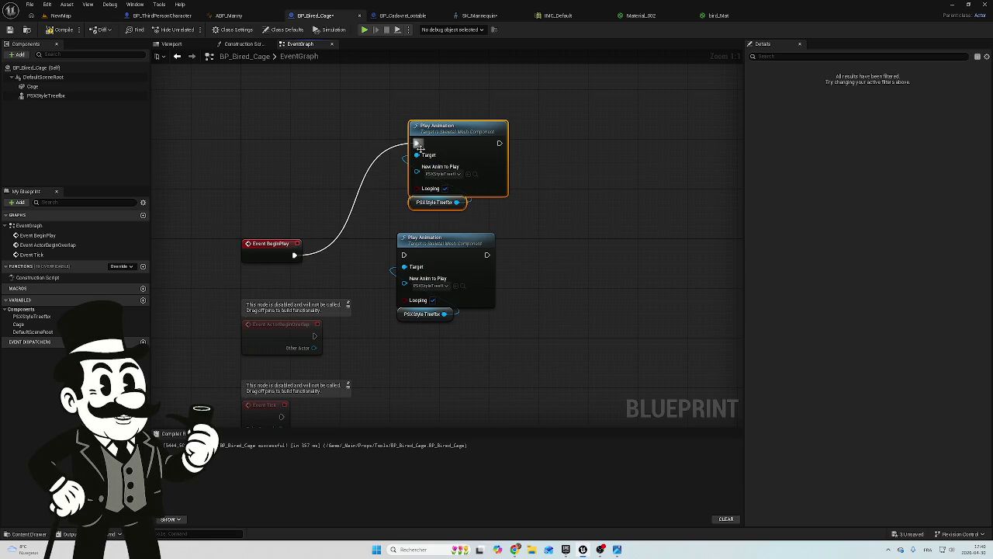
{"action": "left_click", "coordinate": [62, 30]}
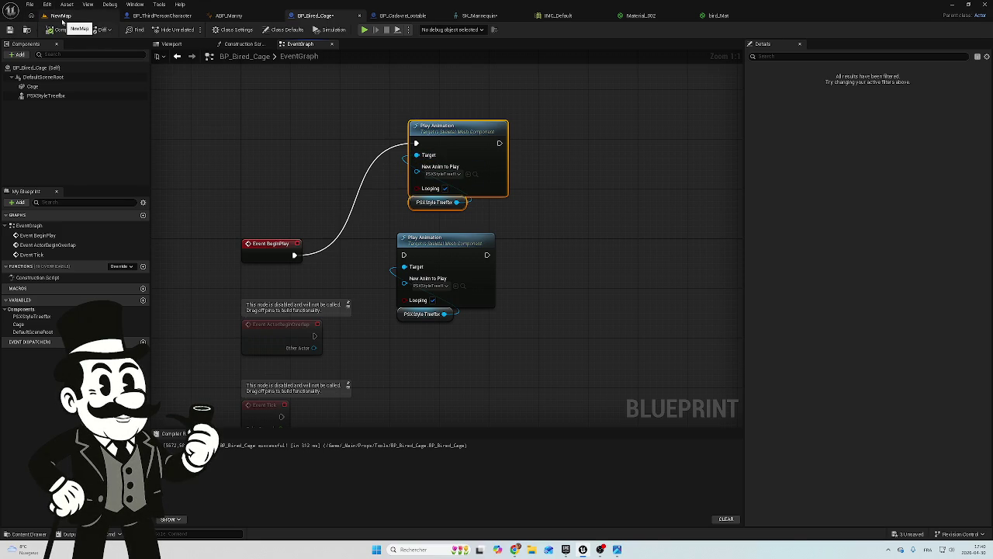
Drag BP_Bired_Cage from Content/_Main/Props/Tools into NewMap and save all modified assets
{"action": "left_click", "coordinate": [62, 17]}
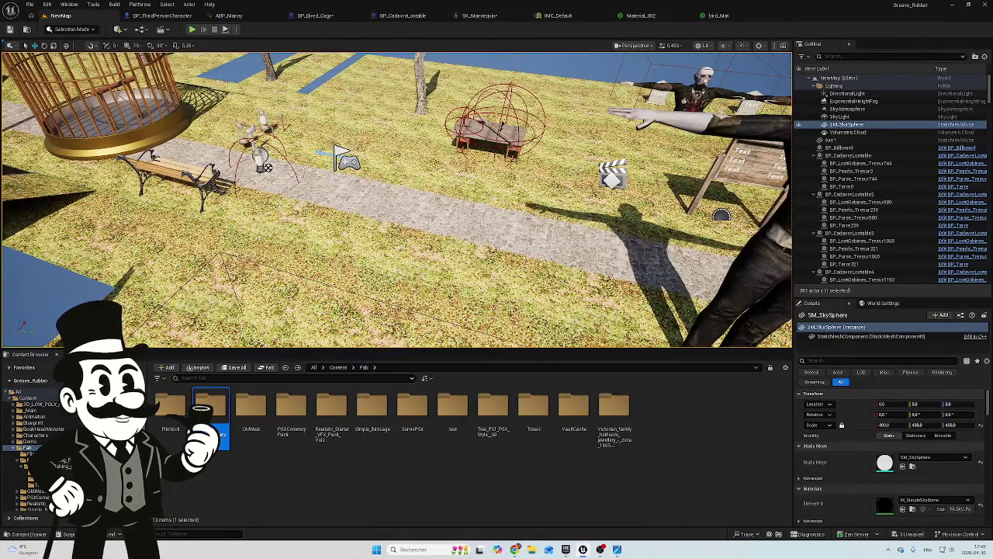
{"action": "left_click", "coordinate": [28, 399]}
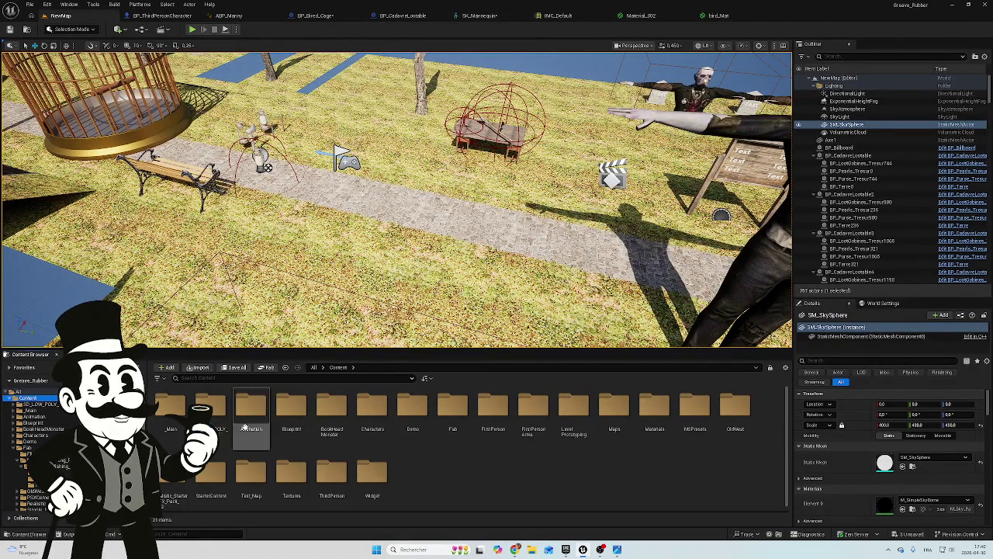
{"action": "double_click", "coordinate": [176, 412]}
{"action": "double_click", "coordinate": [292, 415]}
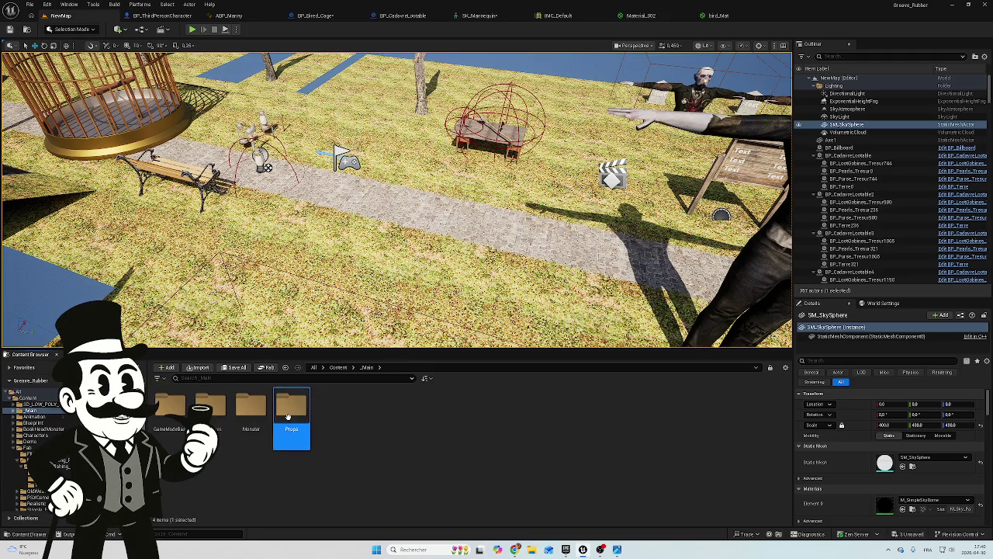
{"action": "double_click", "coordinate": [209, 408]}
{"action": "mouse_move", "coordinate": [170, 408]}
{"action": "left_mouse_down"}
{"action": "mouse_move", "coordinate": [219, 269]}
{"action": "mouse_move", "coordinate": [233, 260]}
{"action": "left_mouse_up"}
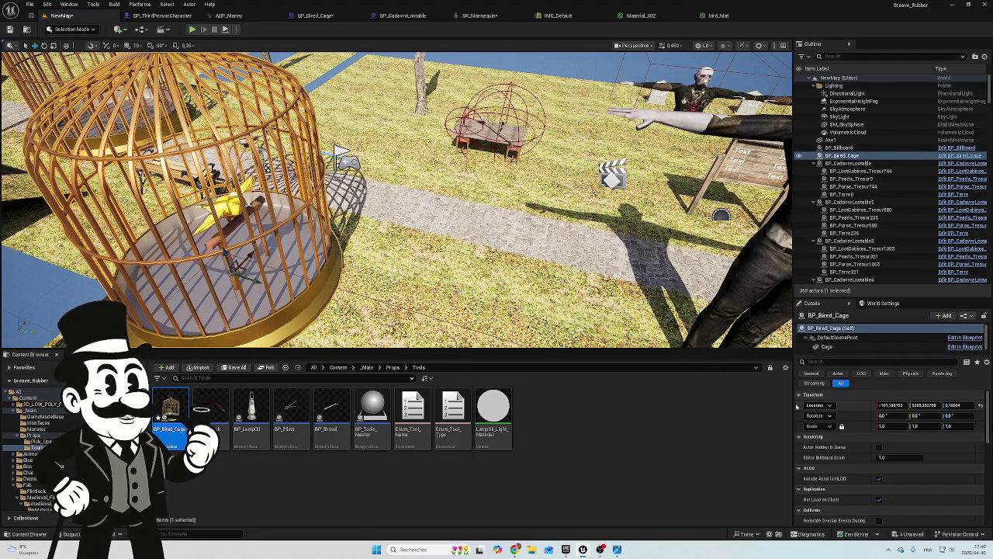
{"action": "key", "text": "ctrl+shift+s"}
{"action": "left_click", "coordinate": [559, 363]}
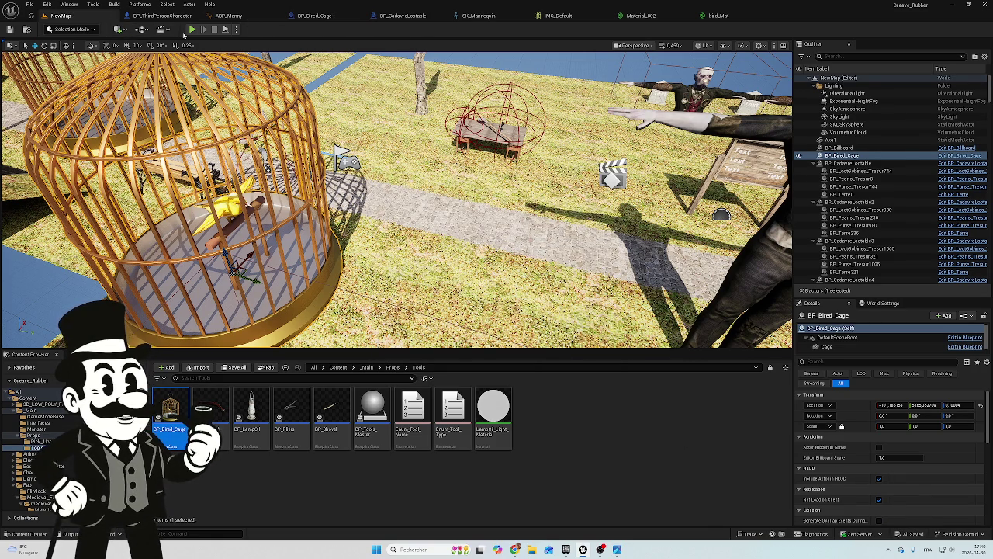
Play NewMap and move around the bird cage, ejecting briefly to select it, then stop playing
{"action": "left_click", "coordinate": [192, 31]}
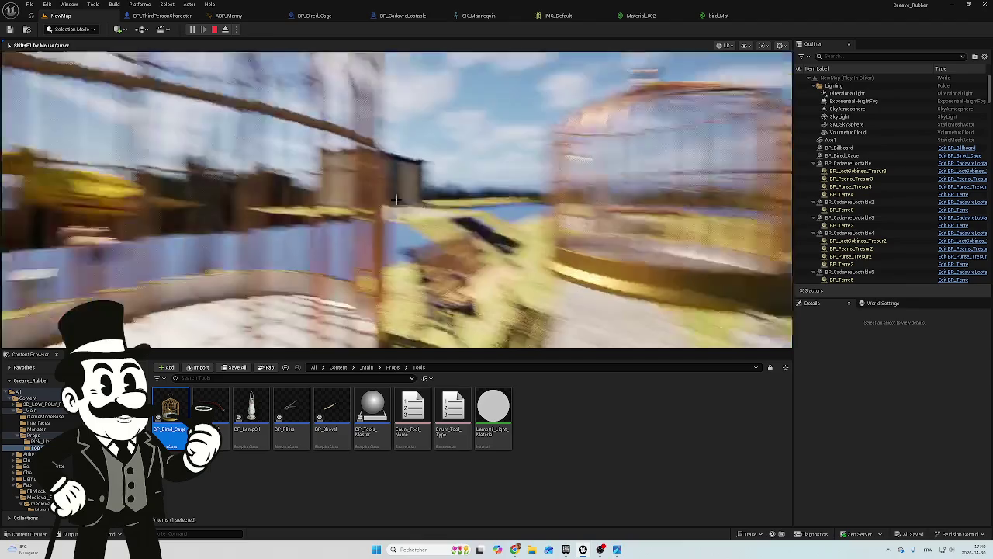
{"action": "key", "text": "s"}
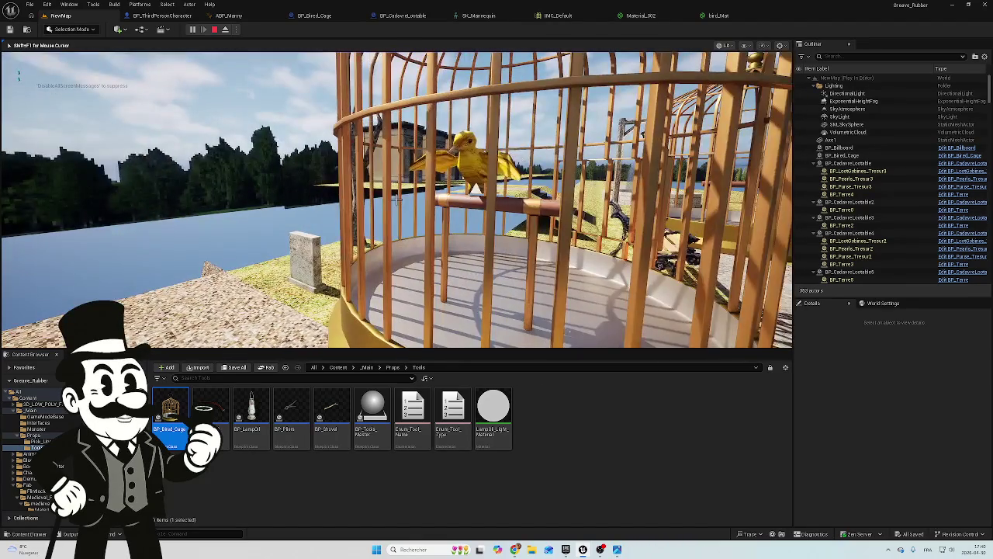
{"action": "key", "text": "d"}
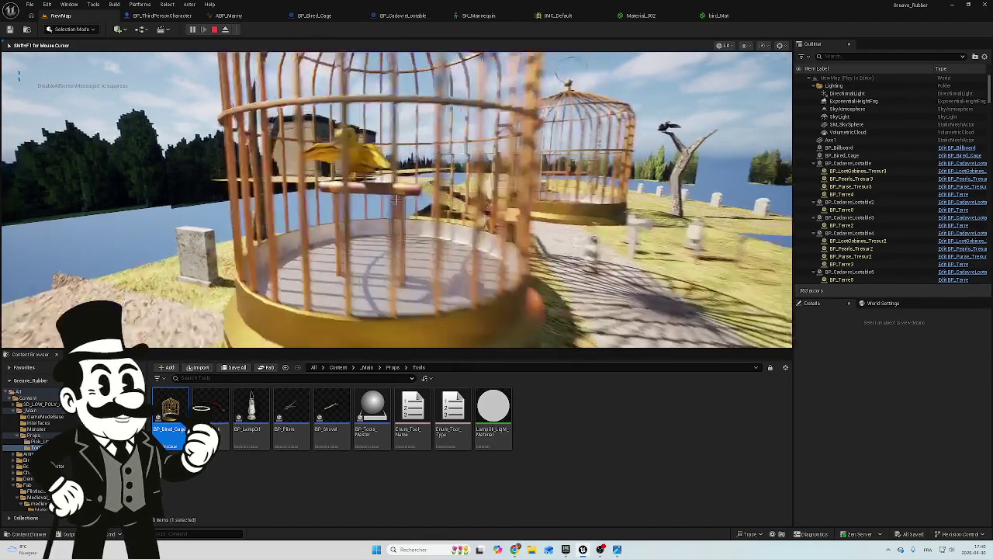
{"action": "key", "text": "s"}
{"action": "key", "text": "w"}
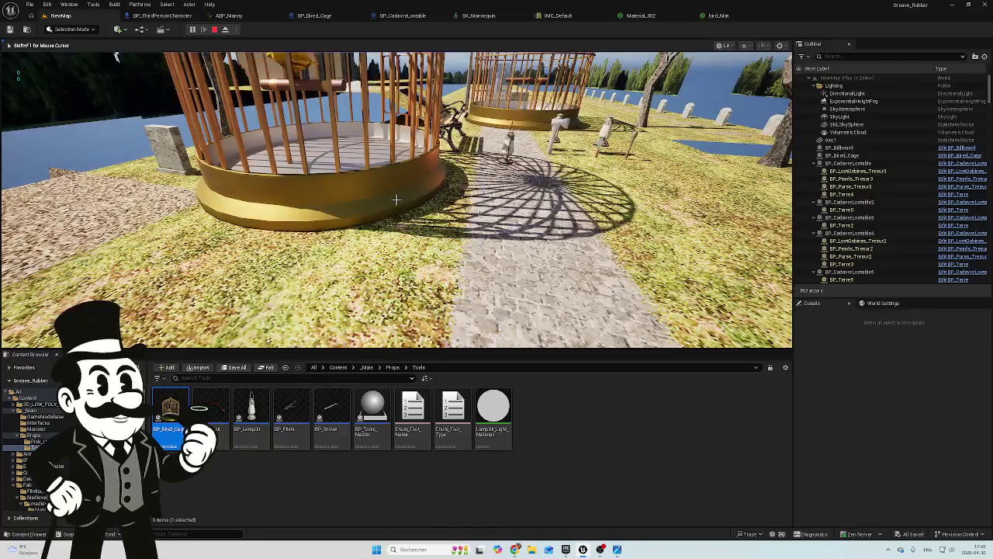
{"action": "key", "text": "F8"}
{"action": "left_click", "coordinate": [397, 200]}
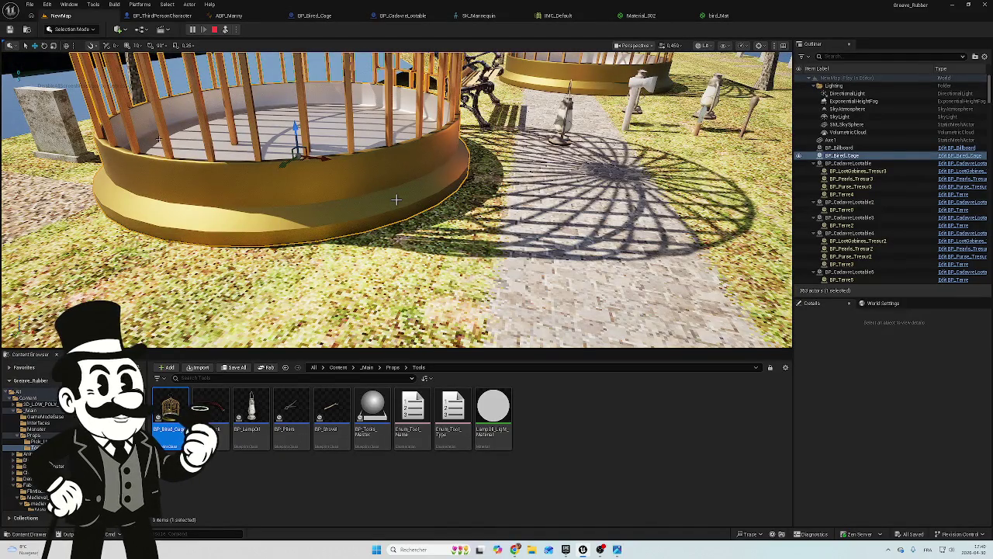
{"action": "key", "text": "F8"}
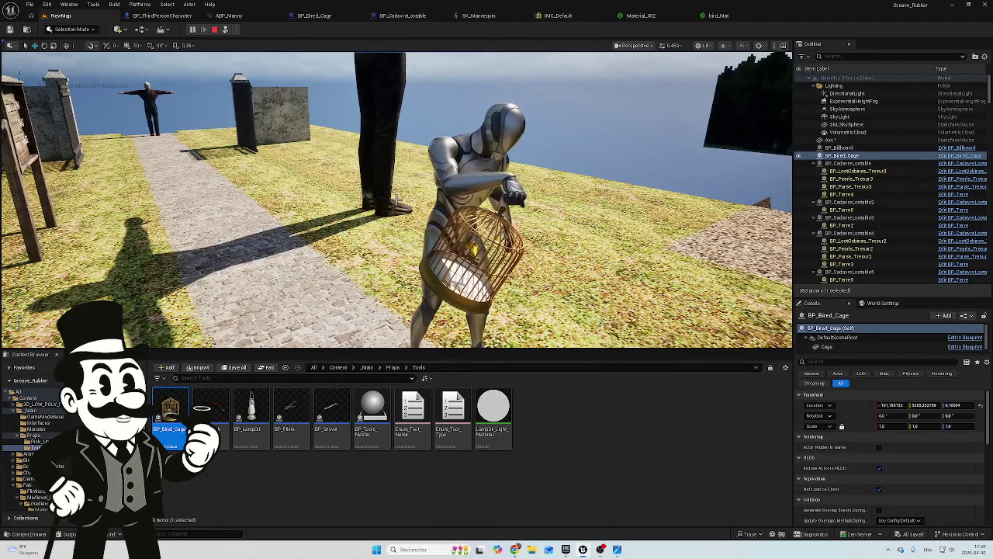
{"action": "key", "text": "Escape"}
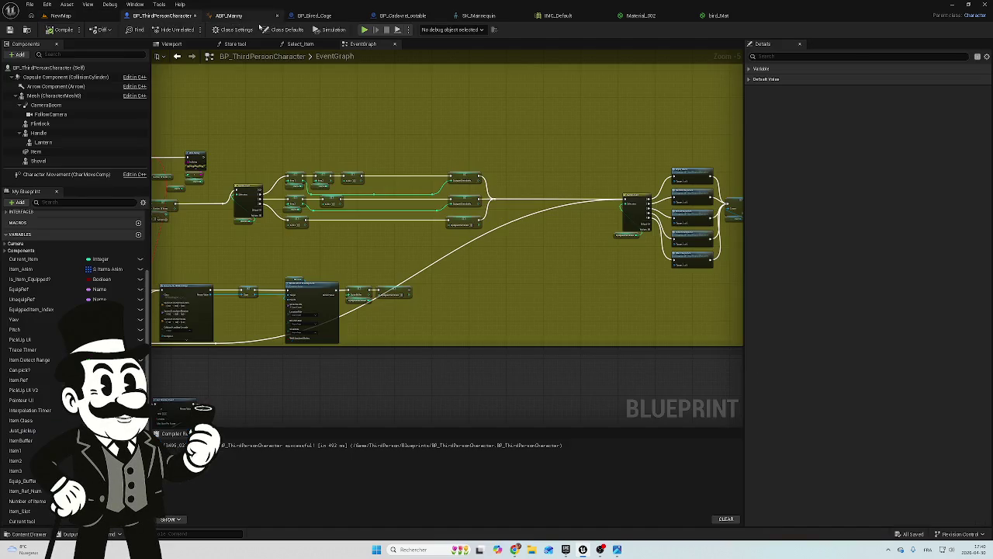
Cycle through the open editor tabs and settle back on BP_Bired_Cage's event graph
{"action": "left_click", "coordinate": [403, 15]}
{"action": "left_click", "coordinate": [314, 15]}
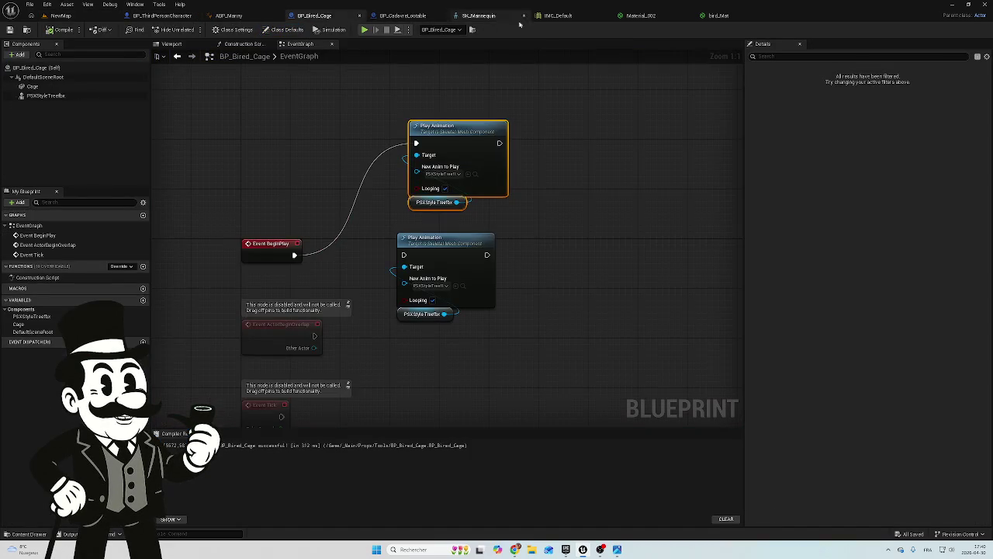
{"action": "left_click", "coordinate": [476, 15]}
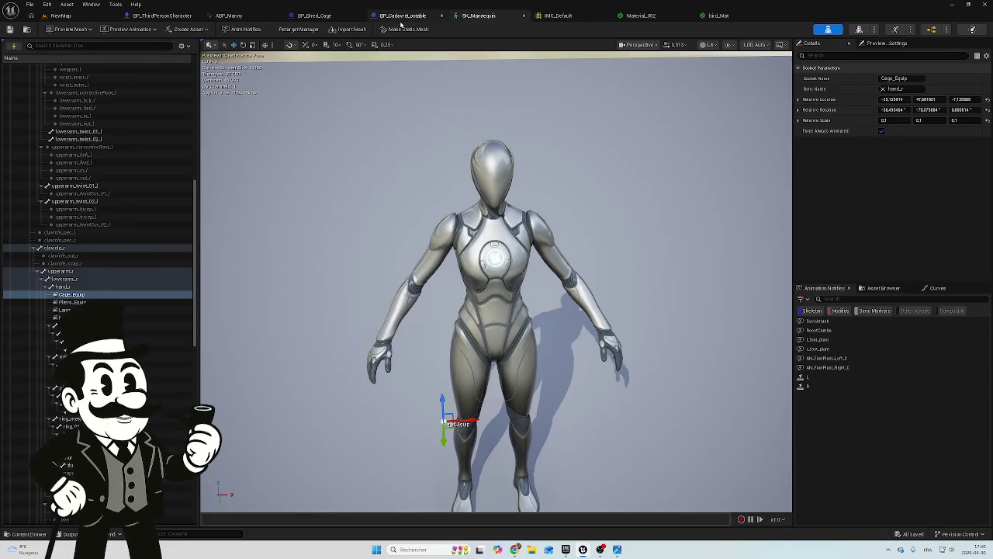
{"action": "left_click", "coordinate": [402, 15]}
{"action": "left_click", "coordinate": [314, 15]}
{"action": "mouse_move", "coordinate": [449, 160]}
{"action": "left_mouse_down"}
{"action": "mouse_move", "coordinate": [435, 156]}
{"action": "mouse_move", "coordinate": [430, 177]}
{"action": "left_mouse_up"}
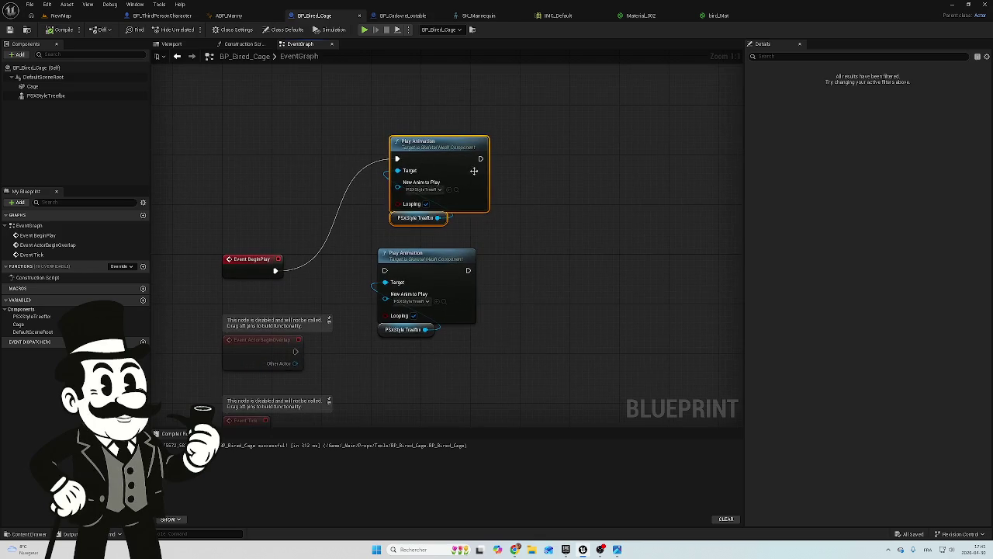
Search the upper node's animation list for 'psx' to compare both PSXStyleTreefox_Anim entries, then open the Content Drawer
{"action": "left_click", "coordinate": [438, 190]}
{"action": "type", "text": "psx"}
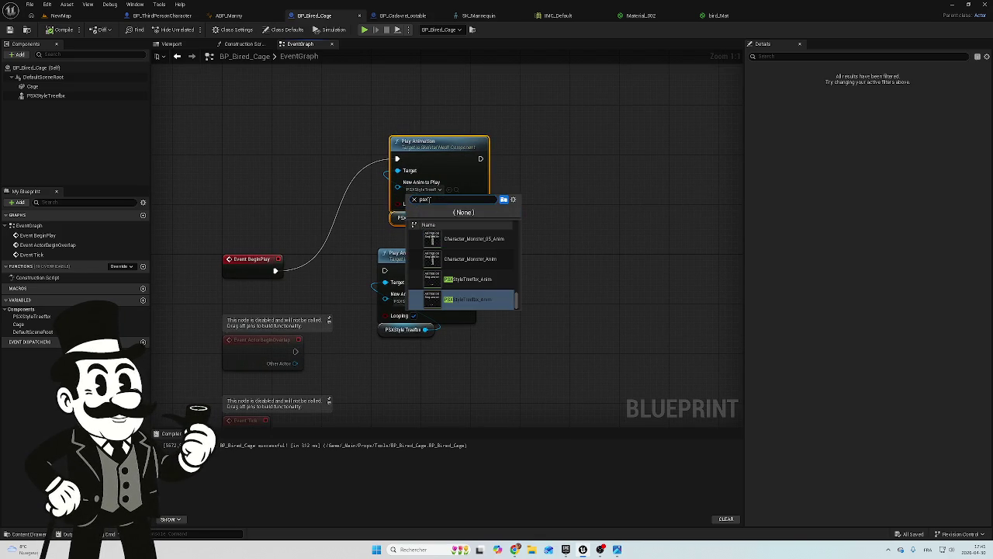
{"action": "mouse_move", "coordinate": [474, 305]}
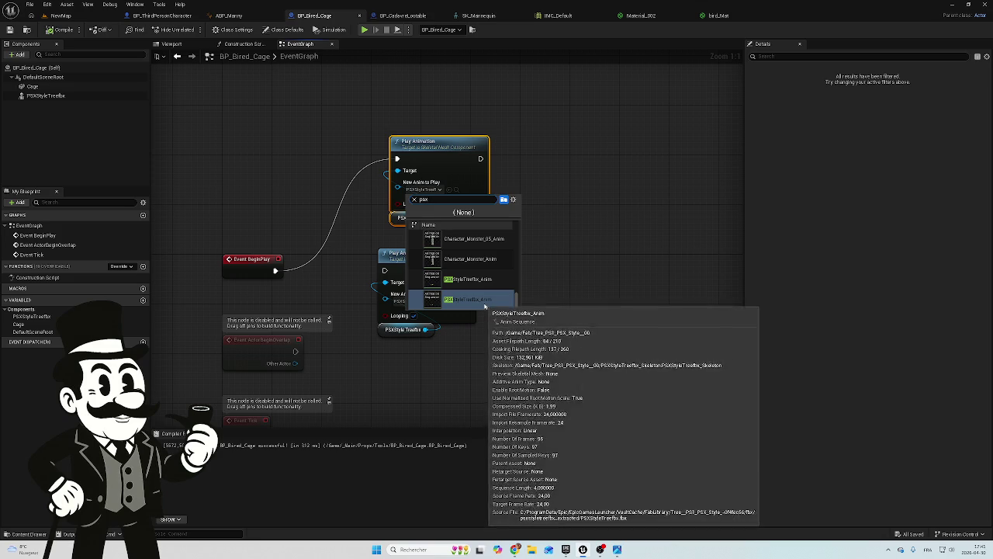
{"action": "mouse_move", "coordinate": [491, 276]}
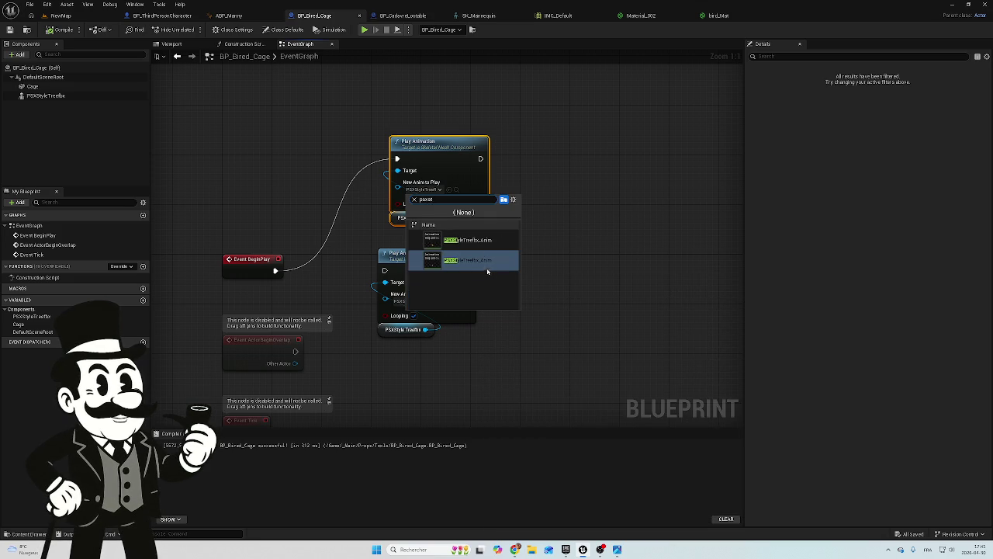
{"action": "left_click", "coordinate": [31, 535]}
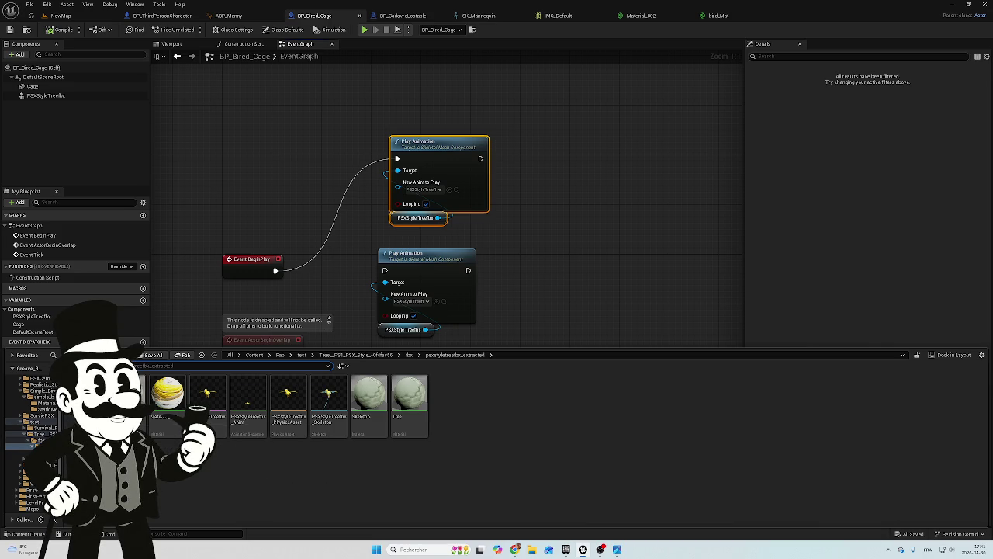
Delete the upper Play Animation node and connect Event BeginPlay to the remaining one
{"action": "left_click", "coordinate": [40, 440]}
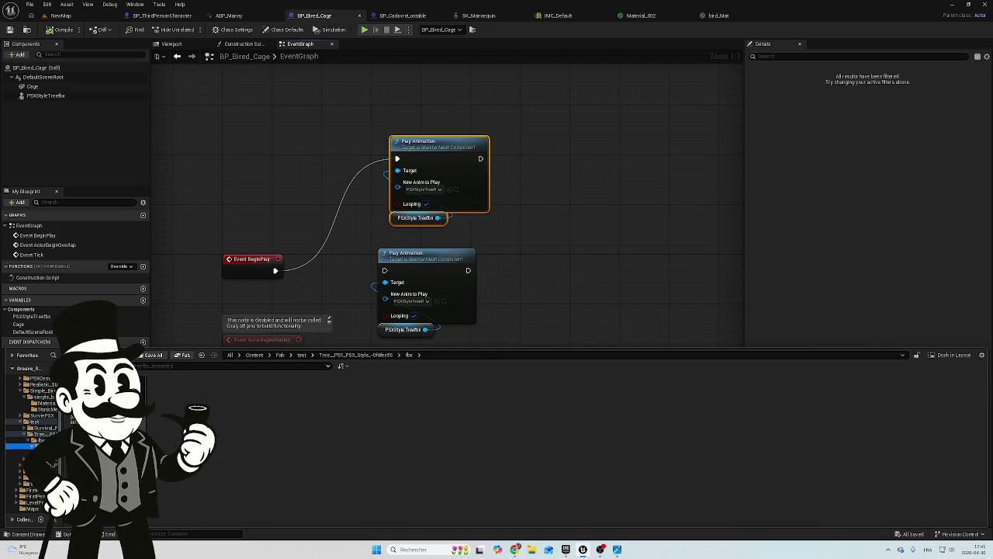
{"action": "left_click", "coordinate": [39, 446]}
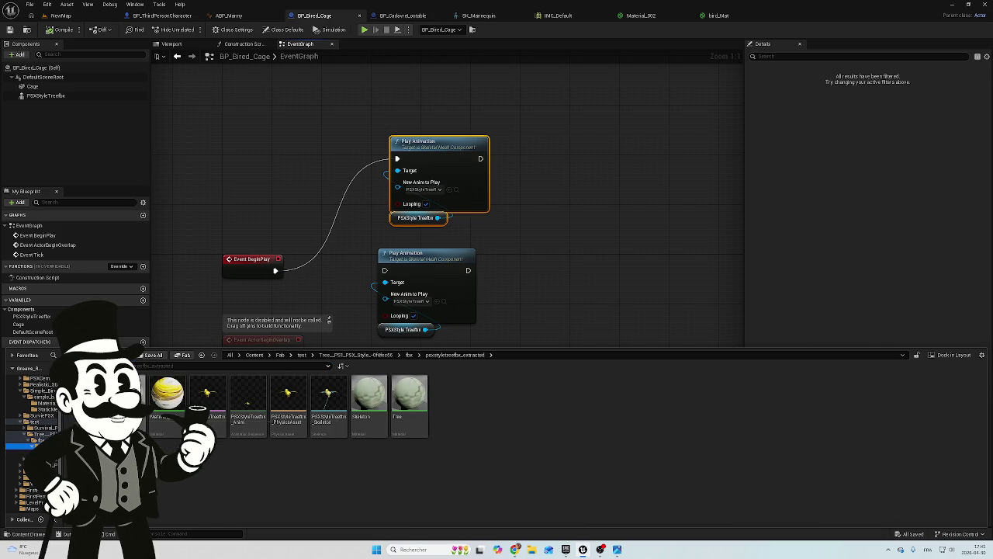
{"action": "left_click", "coordinate": [501, 219]}
{"action": "mouse_move", "coordinate": [475, 121]}
{"action": "left_mouse_down"}
{"action": "mouse_move", "coordinate": [414, 236]}
{"action": "mouse_move", "coordinate": [435, 351]}
{"action": "left_mouse_up"}
{"action": "key", "text": "Delete"}
{"action": "left_click_drag", "start_coordinate": [275, 270], "coordinate": [384, 271]}
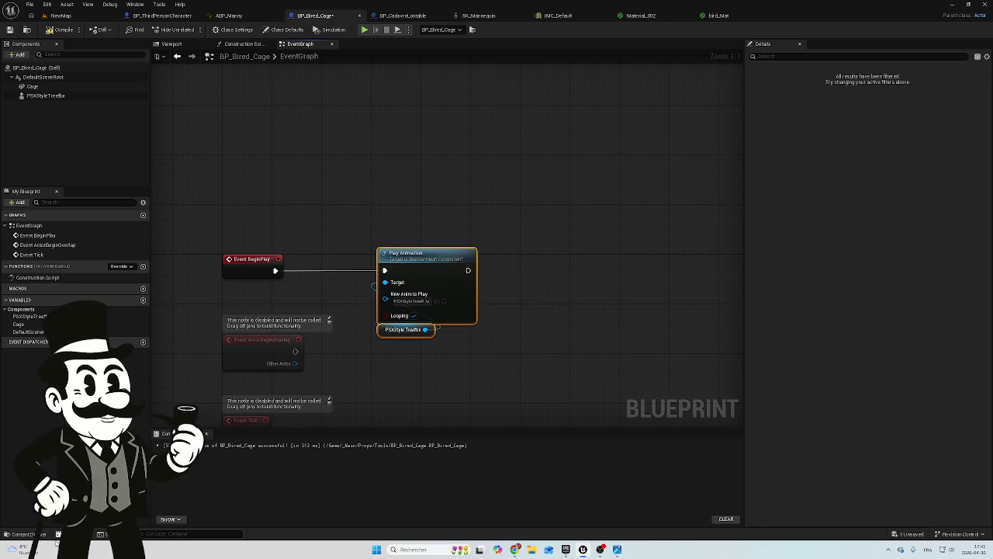
Duplicate PSXStyleTreefbx_Anim and name the copy PSXStyleTreefbx_Panic_Anim
{"action": "key", "text": "ctrl+space"}
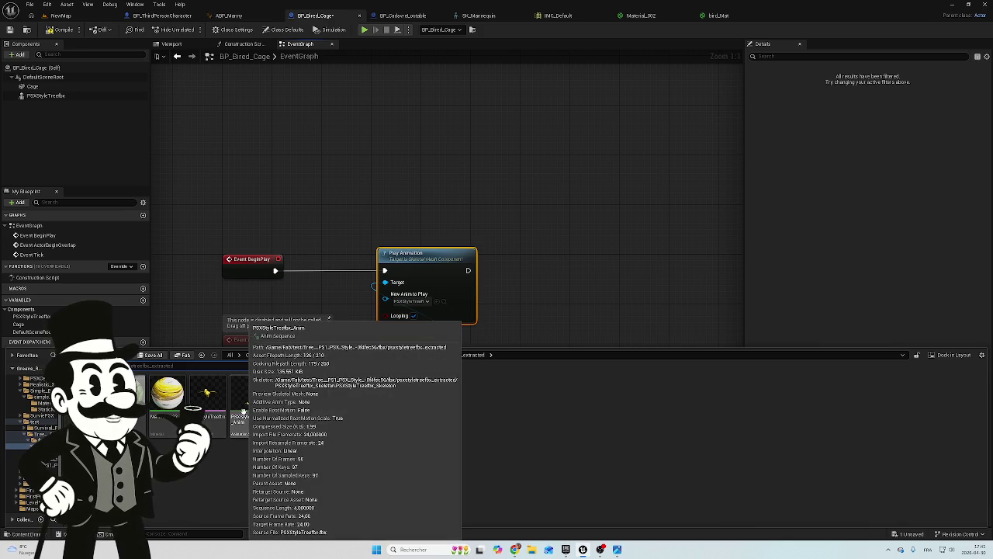
{"action": "left_click", "coordinate": [247, 411]}
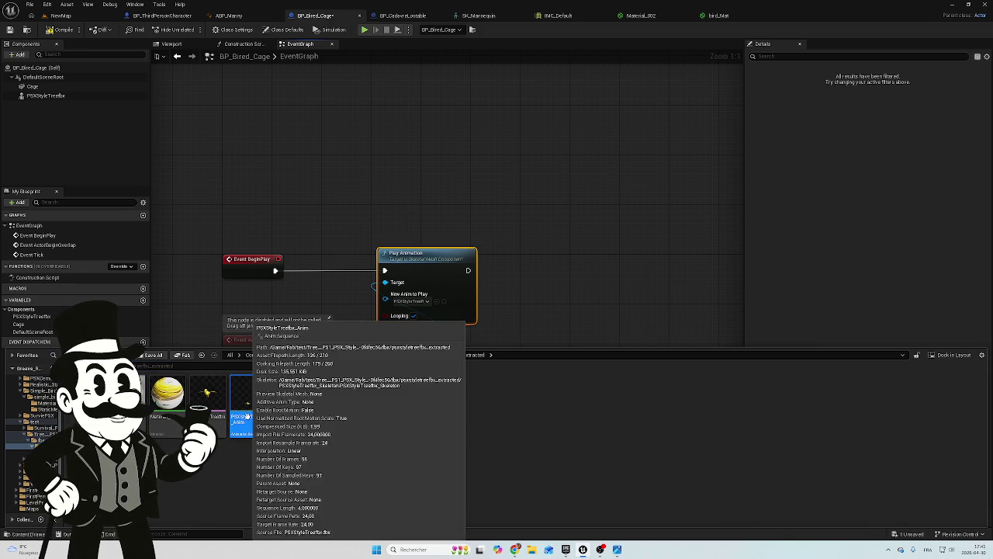
{"action": "key", "text": "ctrl+d"}
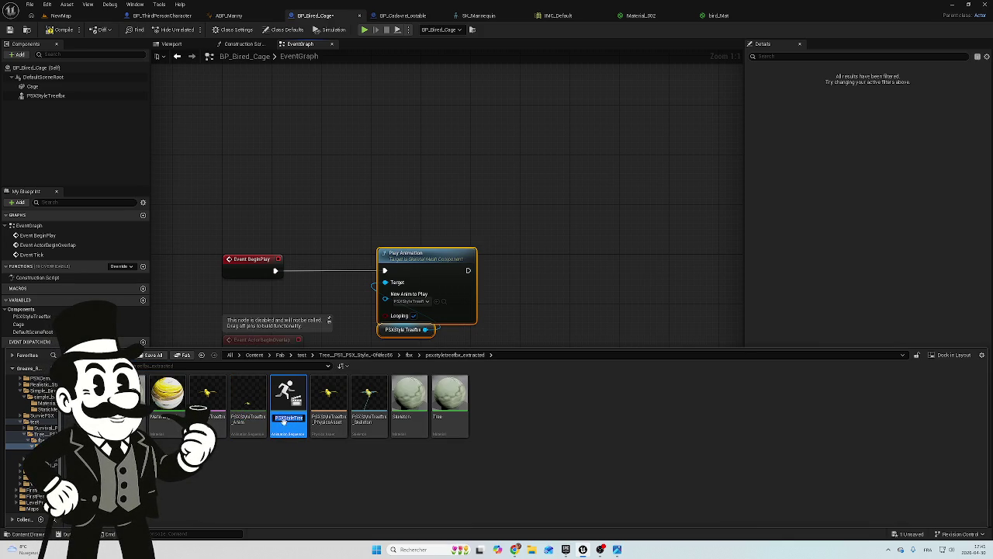
{"action": "key", "text": "Return"}
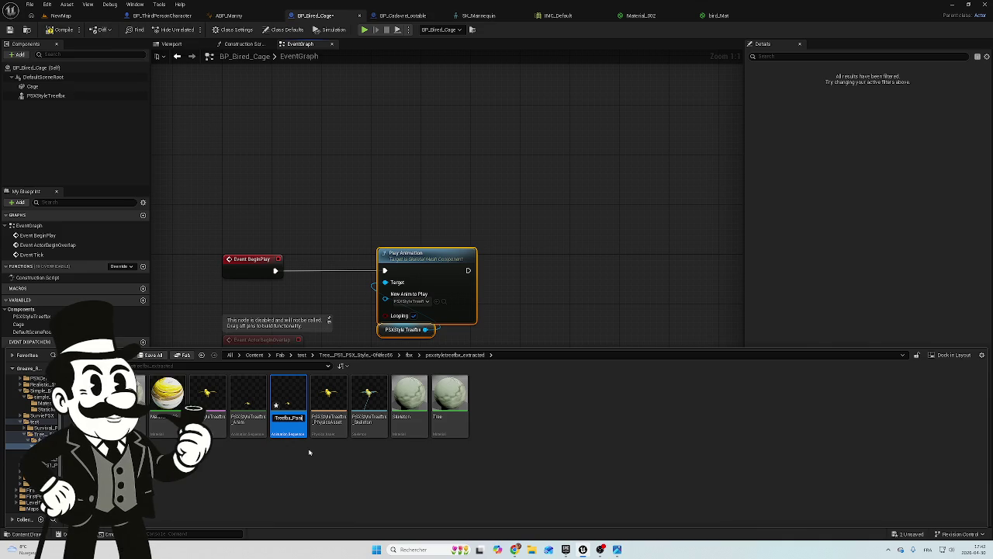
{"action": "key", "text": "Return"}
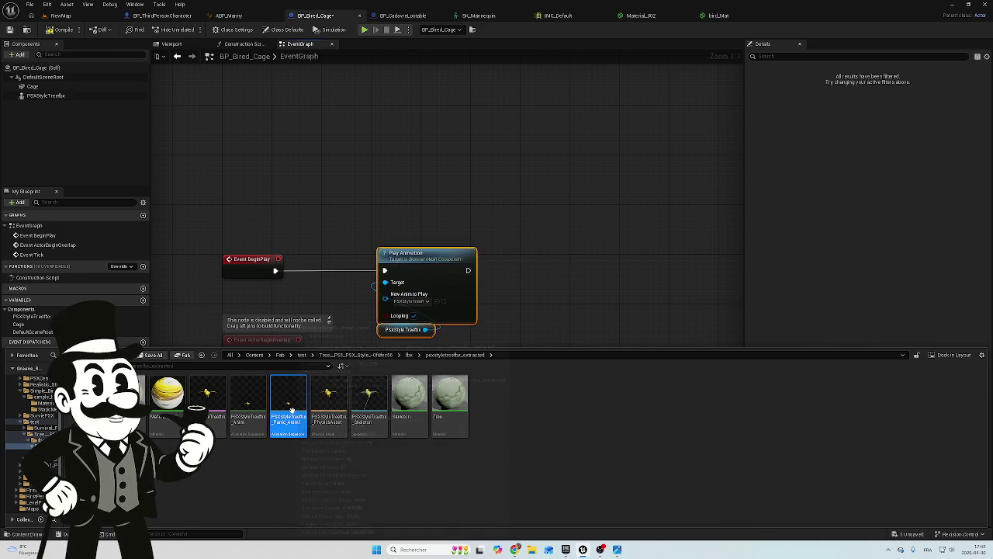
In PSXStyleTreefbx_Panic_Anim, re-zero the root track at frame 48, preview it, and close the editor
{"action": "double_click", "coordinate": [291, 417]}
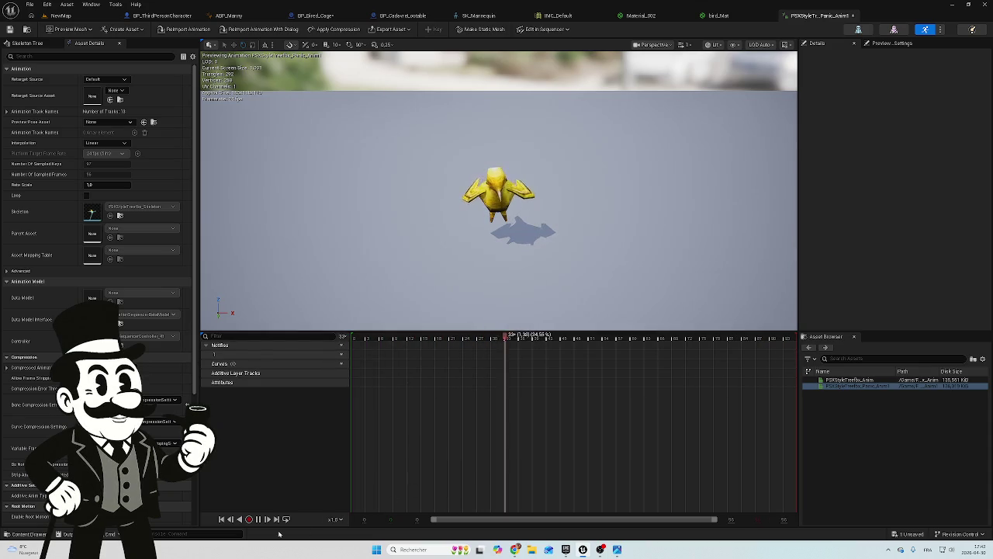
{"action": "left_click", "coordinate": [259, 519]}
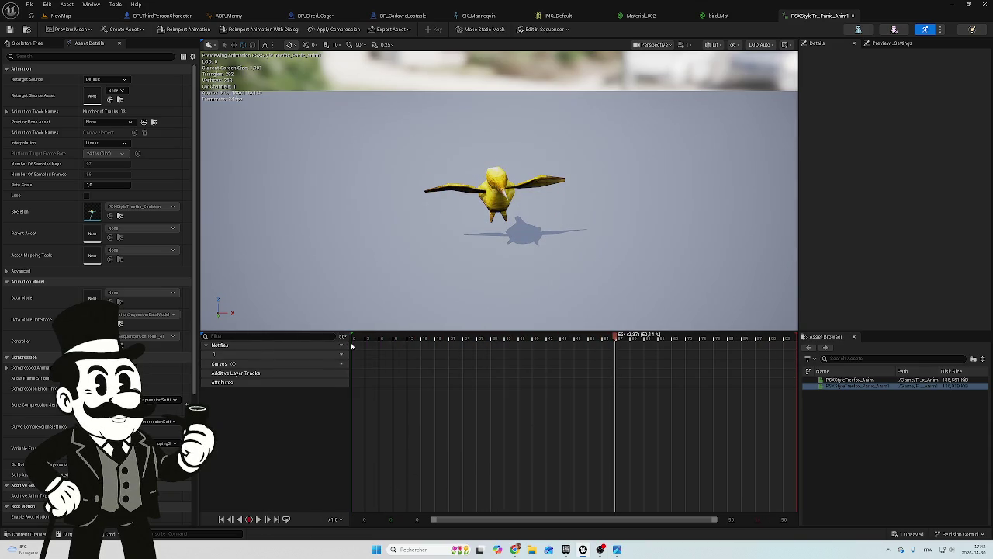
{"action": "mouse_move", "coordinate": [350, 336]}
{"action": "left_mouse_down"}
{"action": "mouse_move", "coordinate": [361, 336]}
{"action": "mouse_move", "coordinate": [348, 335]}
{"action": "left_mouse_up"}
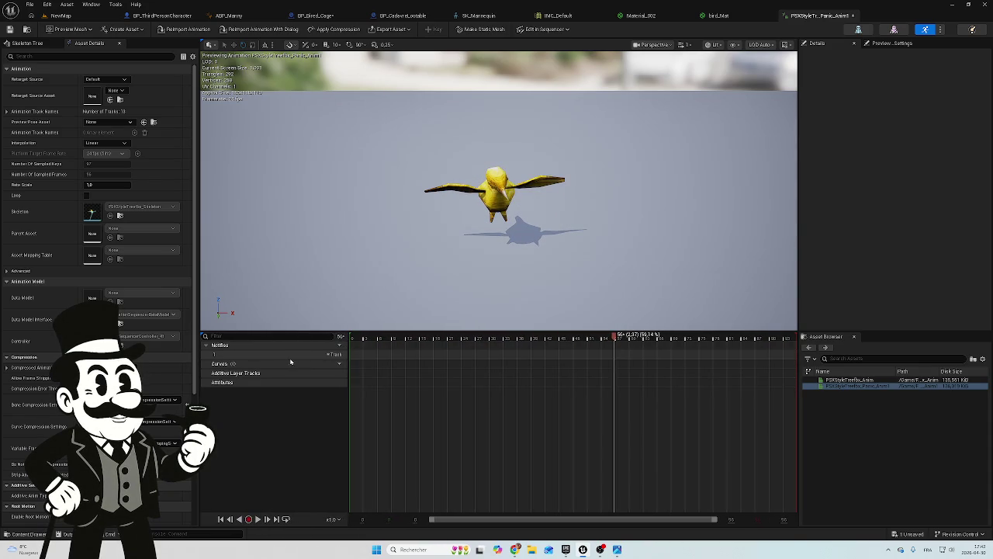
{"action": "mouse_move", "coordinate": [614, 339]}
{"action": "left_mouse_down"}
{"action": "mouse_move", "coordinate": [453, 338]}
{"action": "mouse_move", "coordinate": [505, 334]}
{"action": "mouse_move", "coordinate": [495, 334]}
{"action": "left_mouse_up"}
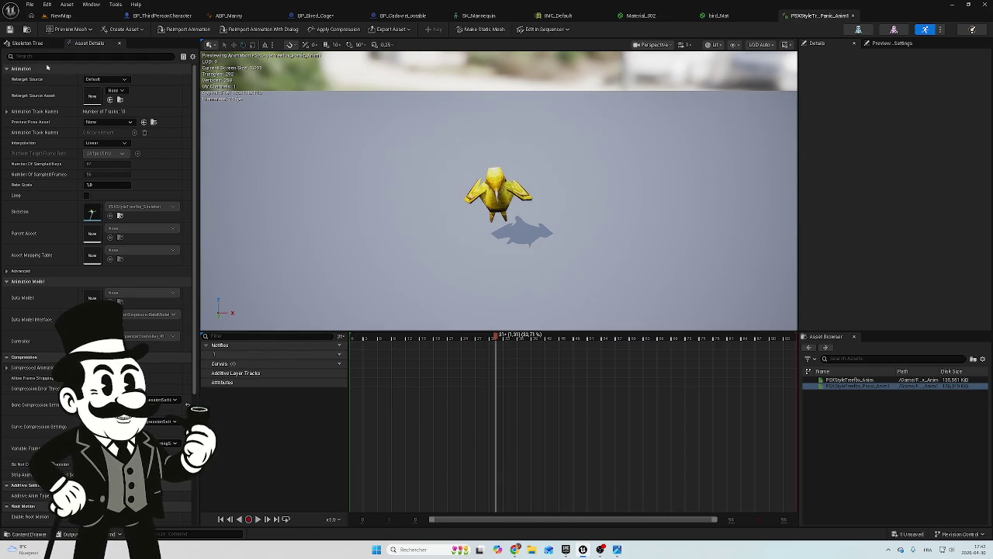
{"action": "right_click", "coordinate": [497, 402]}
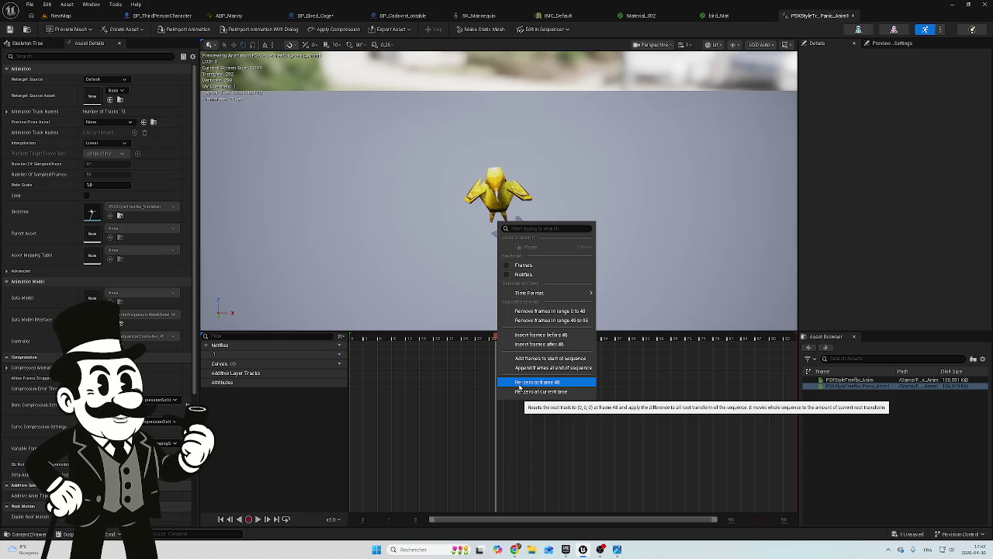
{"action": "left_click", "coordinate": [520, 383]}
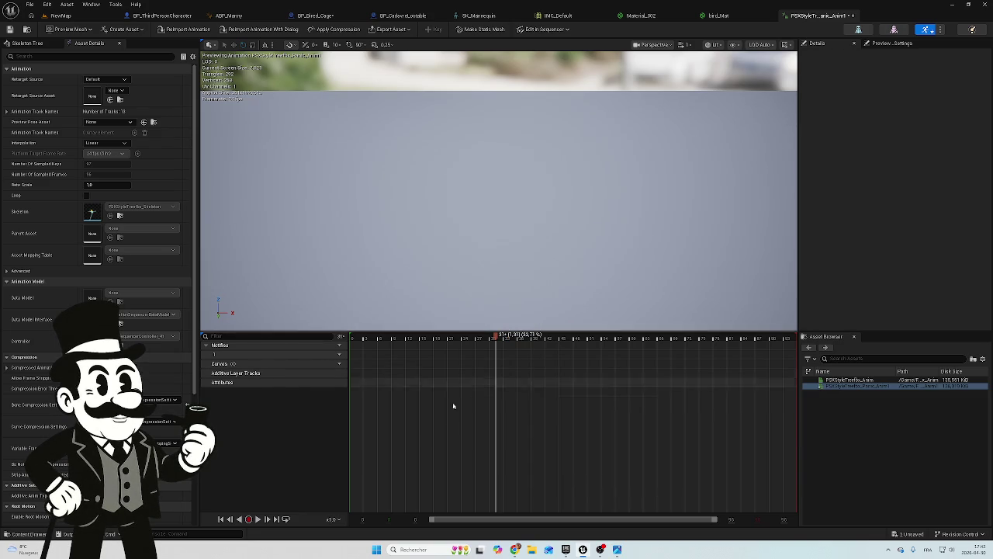
{"action": "left_click", "coordinate": [258, 518]}
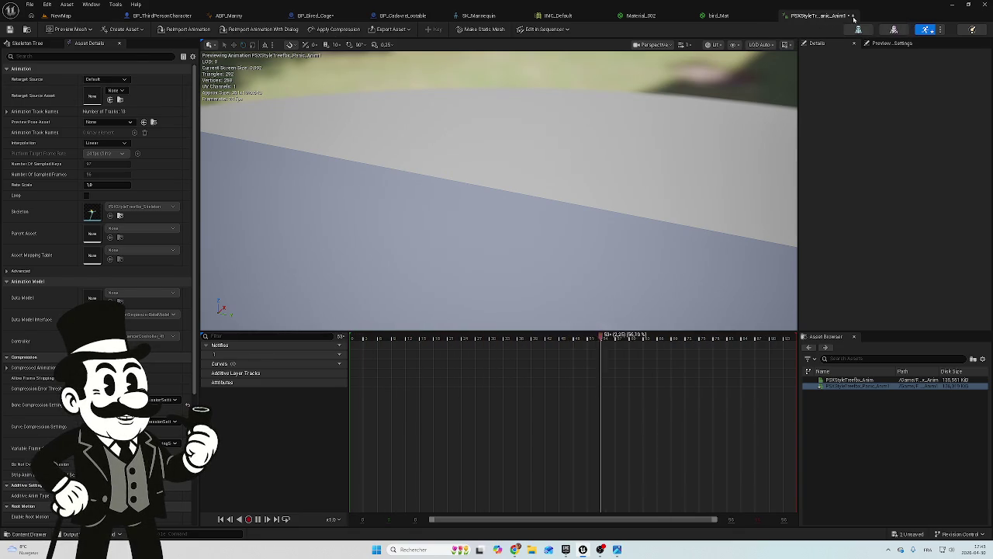
{"action": "left_click", "coordinate": [853, 18]}
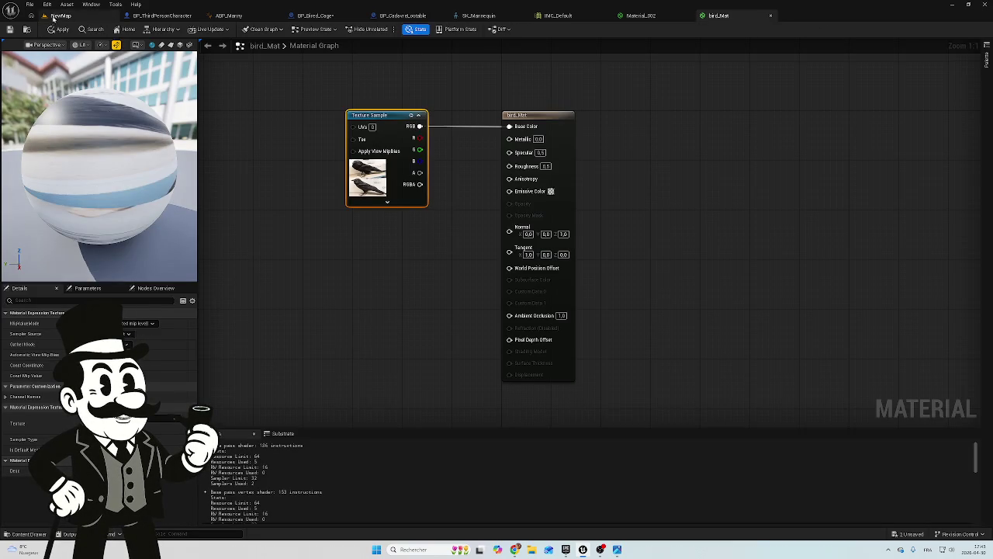
Frame the cage in NewMap, close Material_002 and bird_Mat without saving, and return to BP_Bired_Cage
{"action": "left_click", "coordinate": [51, 17]}
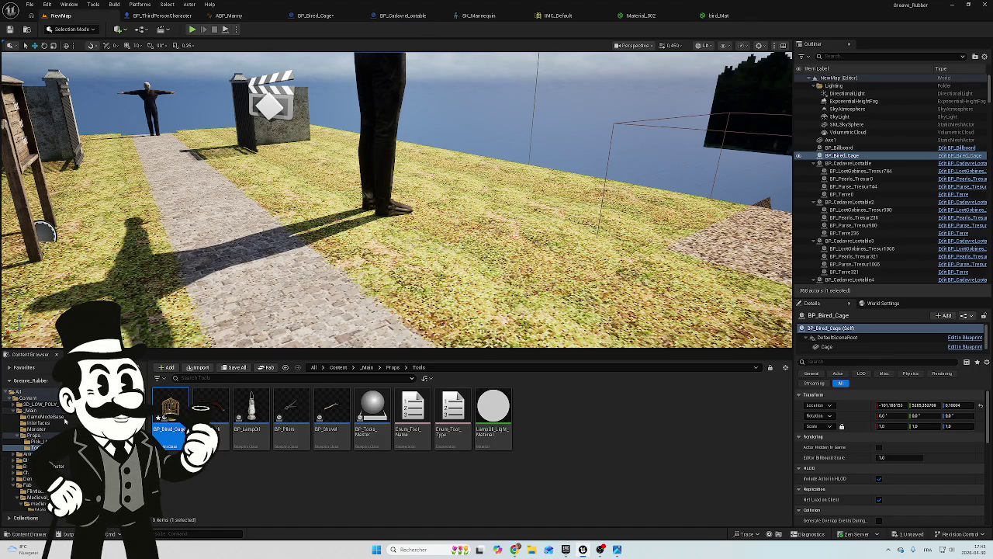
{"action": "key", "text": "f"}
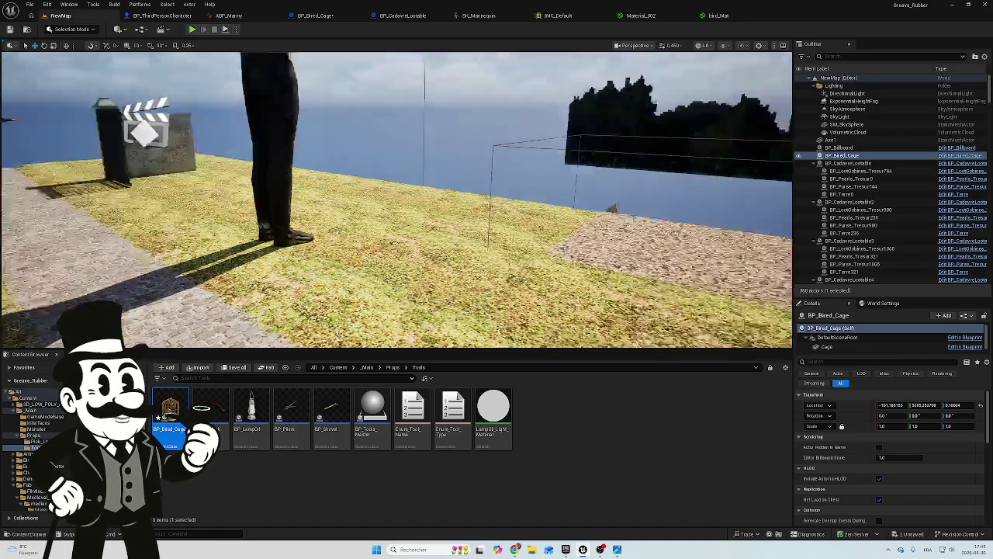
{"action": "left_click", "coordinate": [719, 16]}
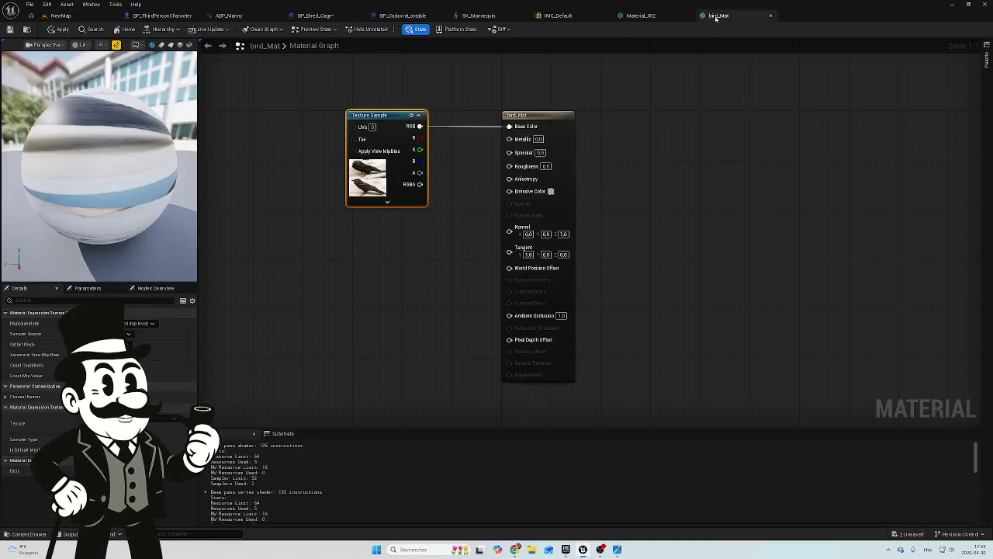
{"action": "left_click", "coordinate": [656, 16]}
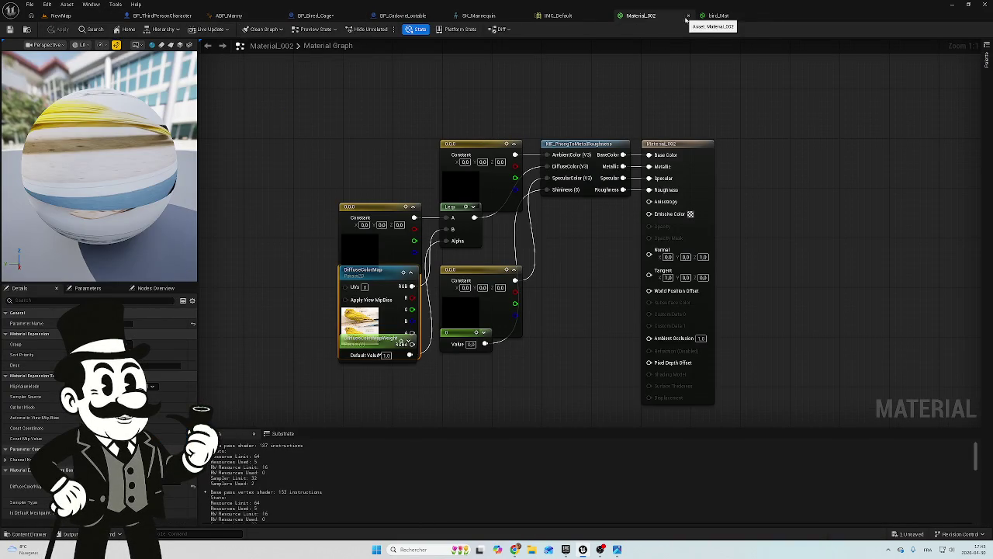
{"action": "left_click", "coordinate": [688, 15]}
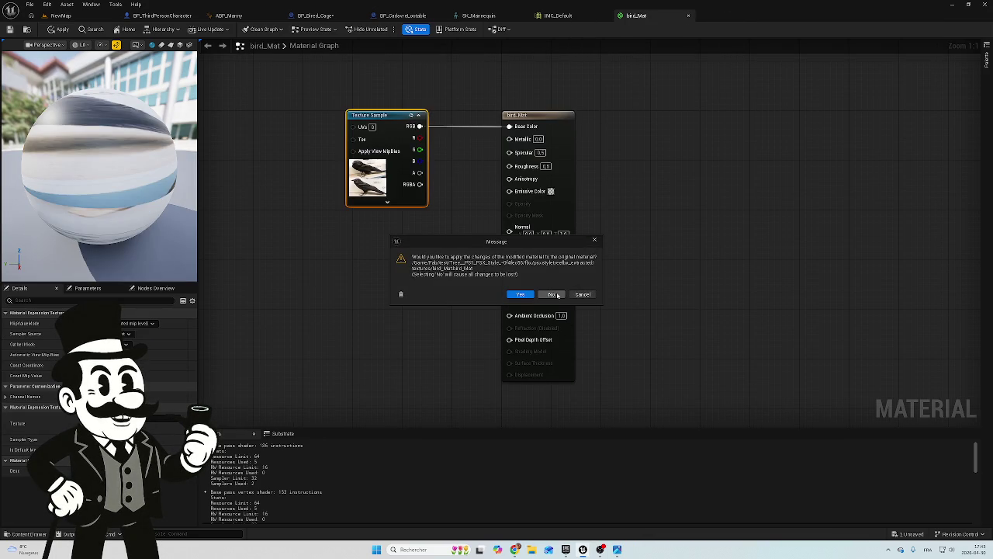
{"action": "left_click", "coordinate": [557, 296]}
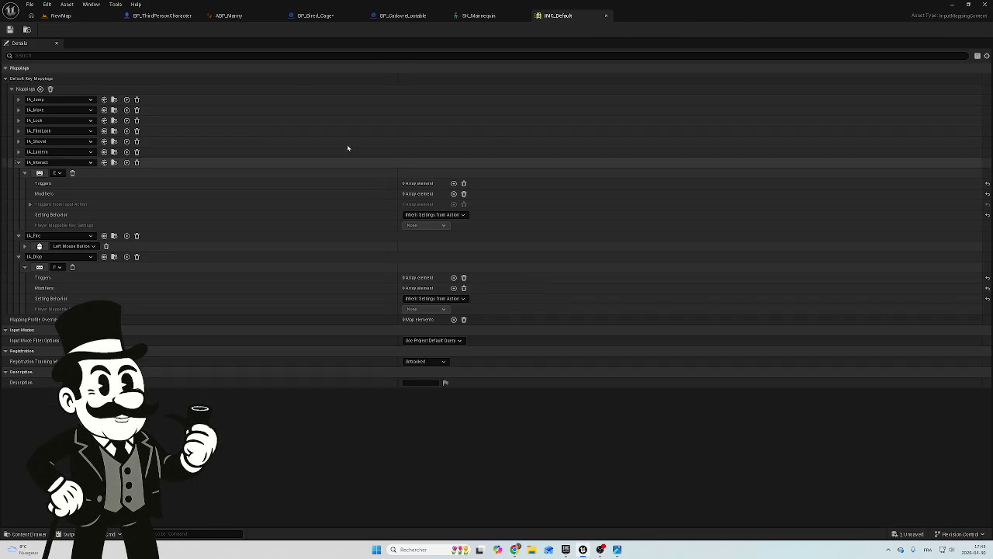
{"action": "left_click", "coordinate": [315, 16]}
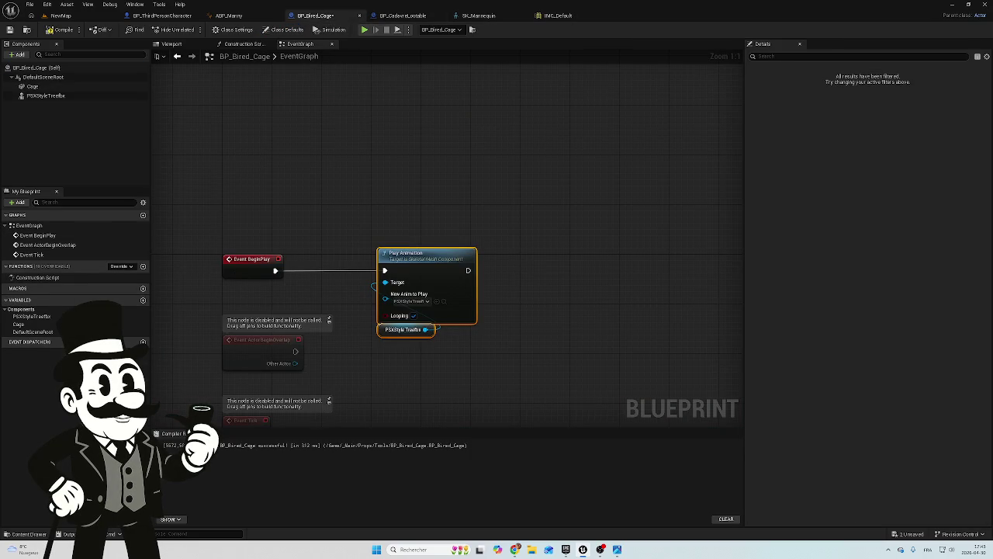
Open the Panic animation and preview it at Rate Scale 2, 3 and 4
{"action": "left_click", "coordinate": [22, 533]}
{"action": "double_click", "coordinate": [295, 392]}
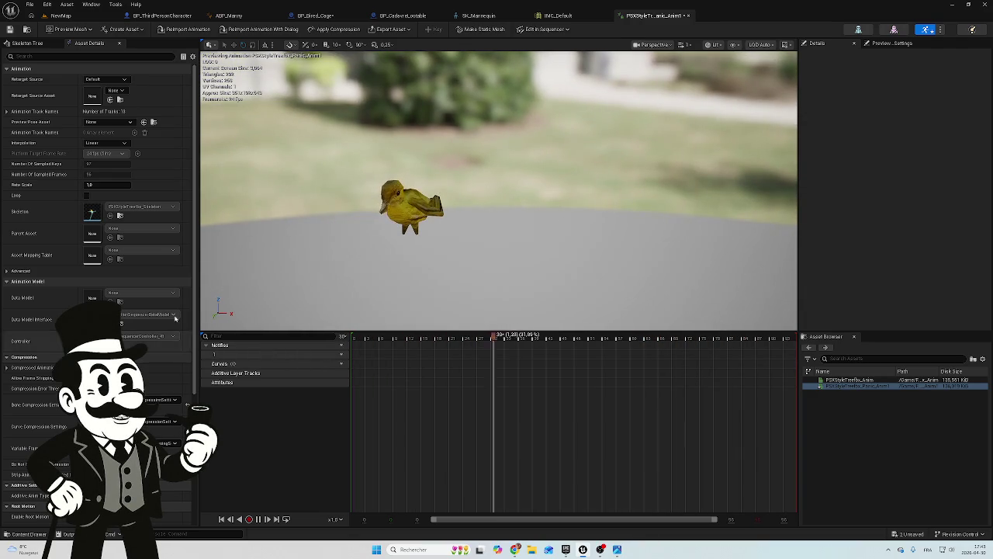
{"action": "left_click", "coordinate": [107, 185]}
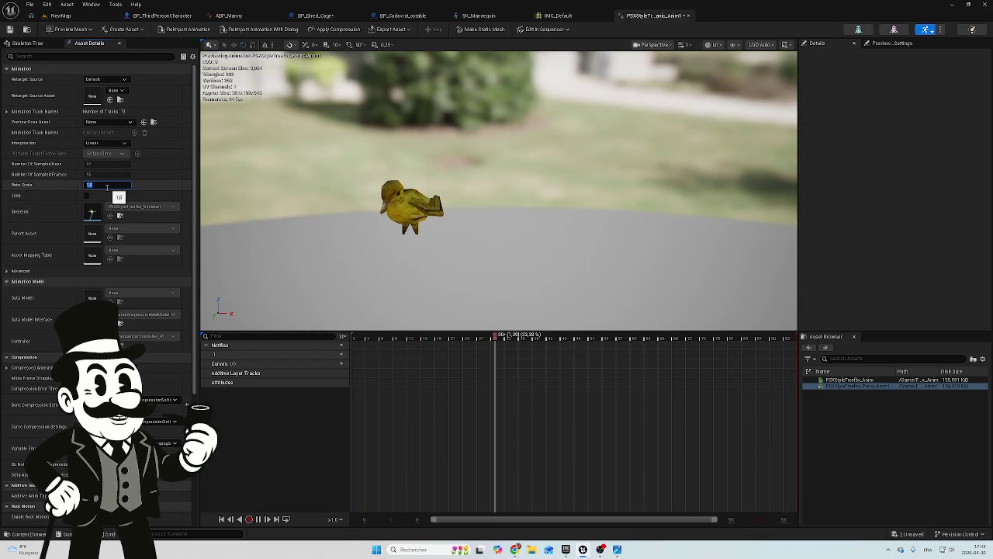
{"action": "type", "text": "2"}
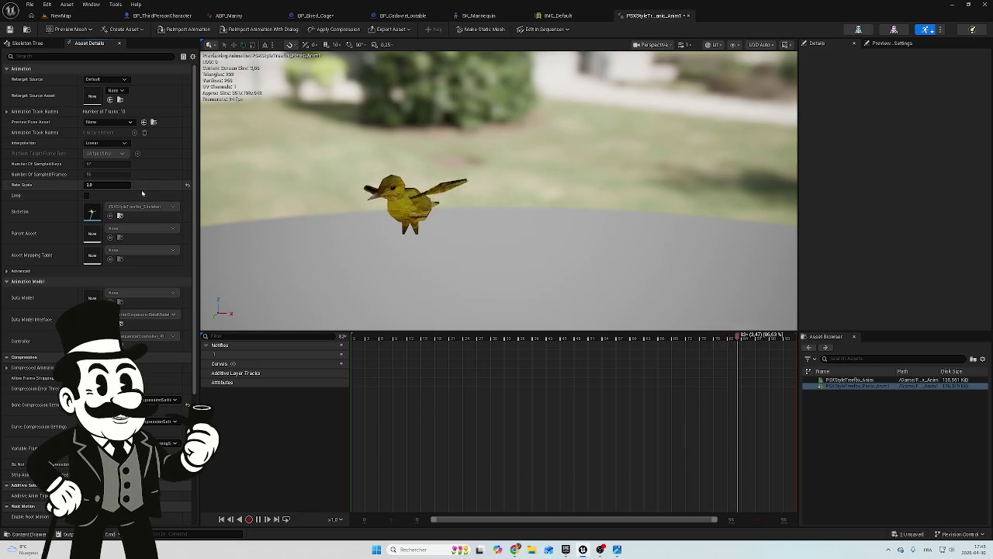
{"action": "key", "text": "Return"}
{"action": "left_click", "coordinate": [103, 183]}
{"action": "type", "text": "3"}
{"action": "key", "text": "Return"}
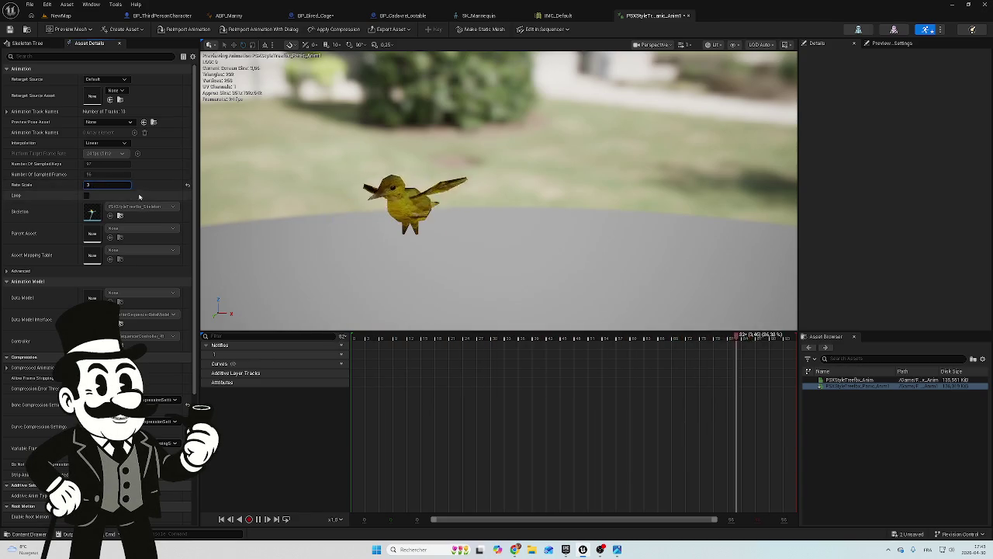
{"action": "left_click", "coordinate": [123, 187]}
{"action": "type", "text": "4"}
{"action": "key", "text": "Return"}
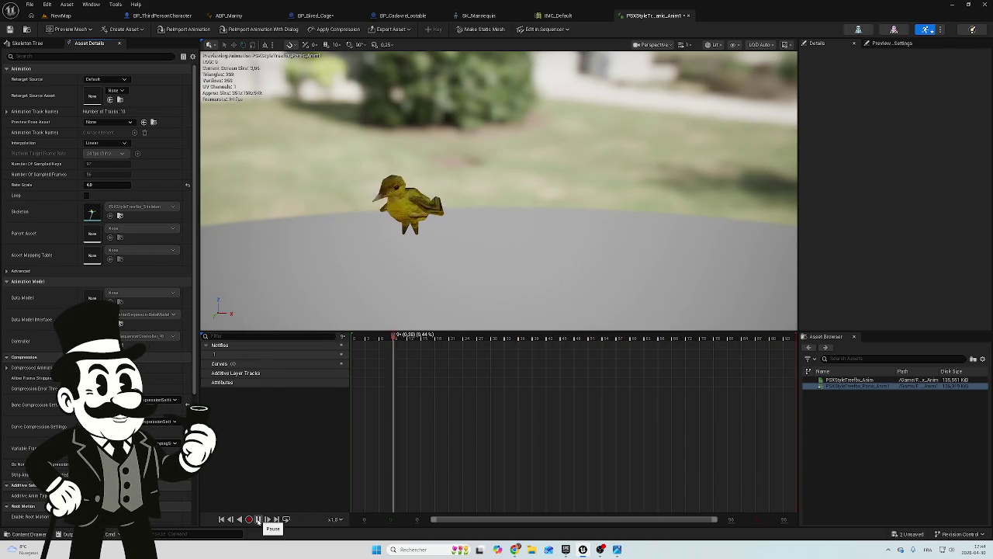
Reset the Panic animation's Rate Scale to 1.0
{"action": "left_click", "coordinate": [104, 185]}
{"action": "type", "text": "1"}
{"action": "key", "text": "Return"}
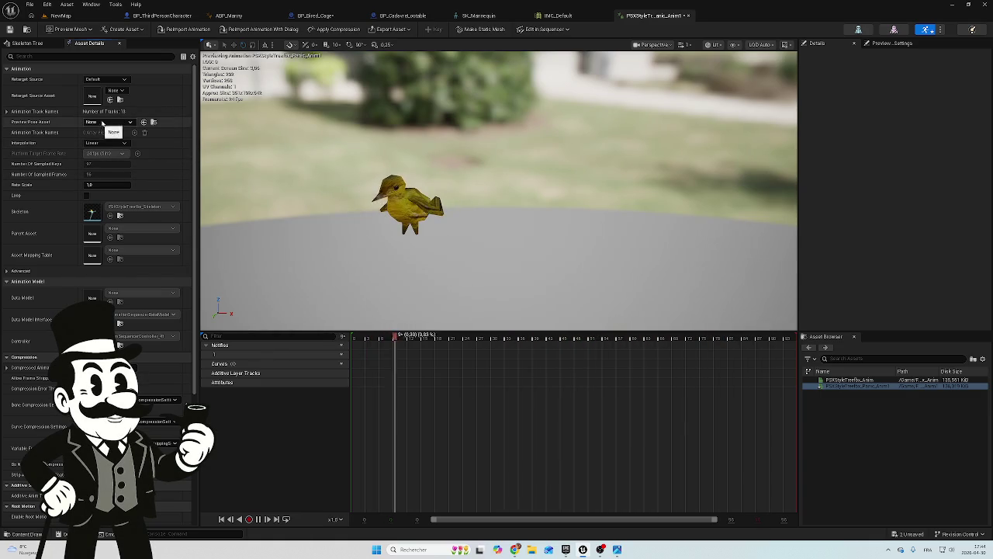
{"action": "scroll", "coordinate": [108, 130], "scroll_direction": "down", "scroll_amount": 2}
{"action": "scroll", "coordinate": [108, 130], "scroll_direction": "up", "scroll_amount": 2}
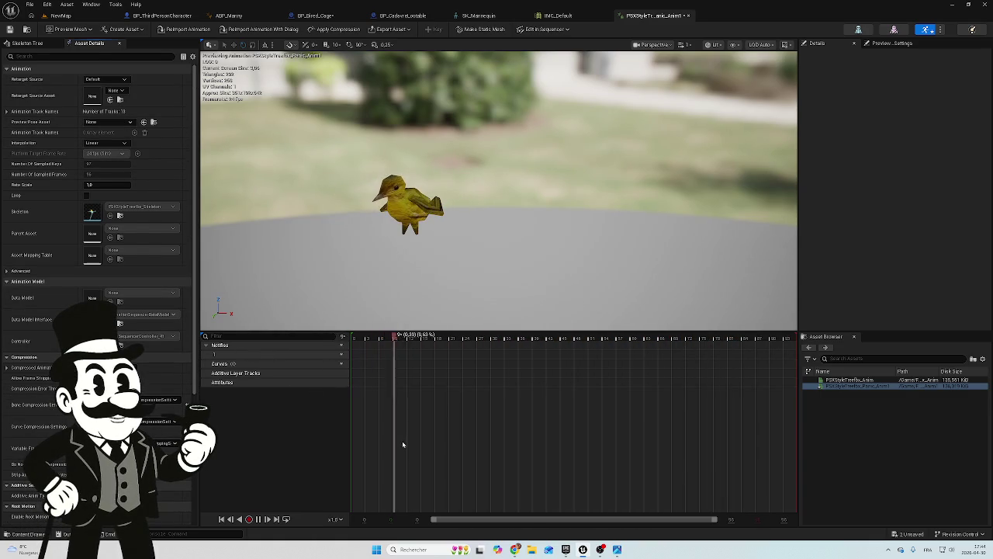
Pause the Panic animation preview, leaving it at frame 30
{"action": "key", "text": "space"}
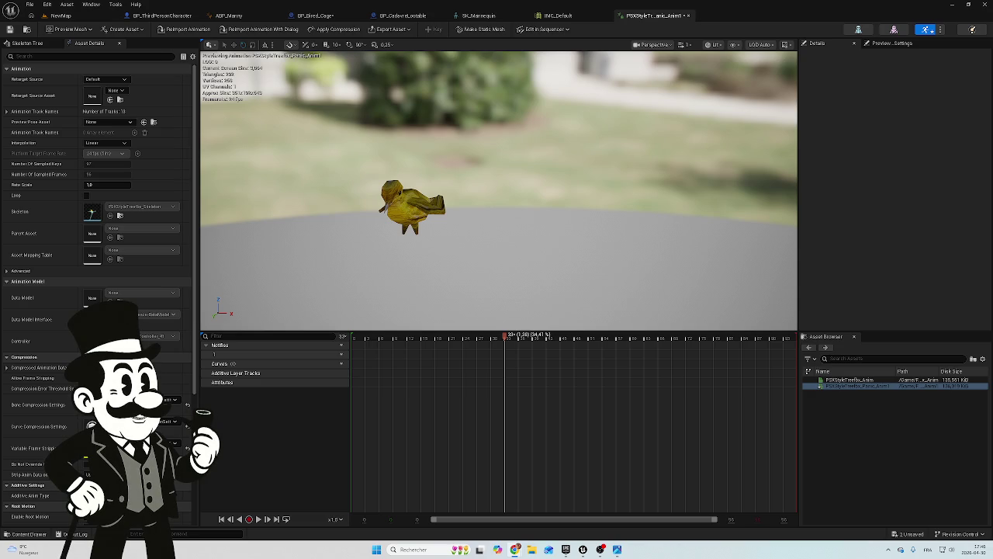
Move the playhead to frame 34, re-zero the root track there, and play the preview
{"action": "right_click", "coordinate": [501, 348]}
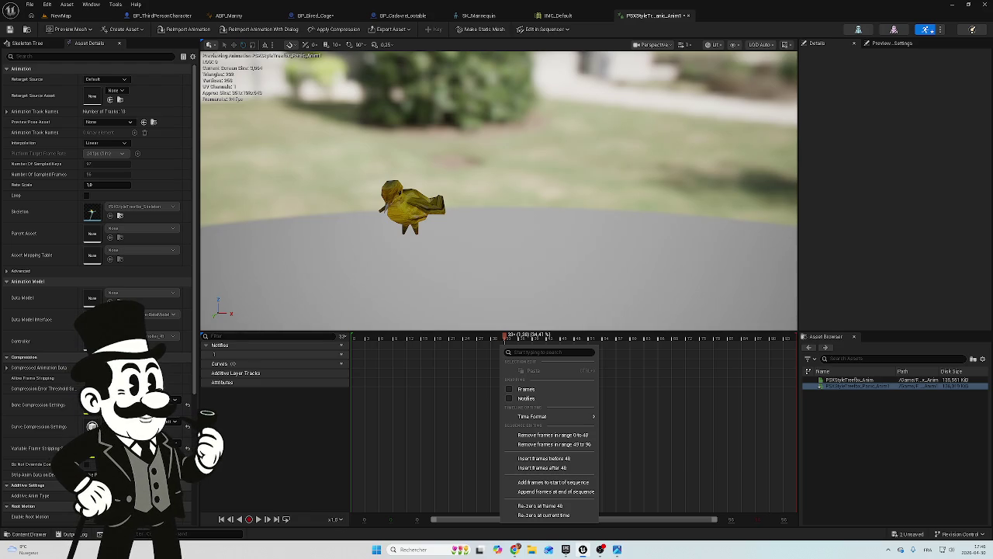
{"action": "key", "text": "Escape"}
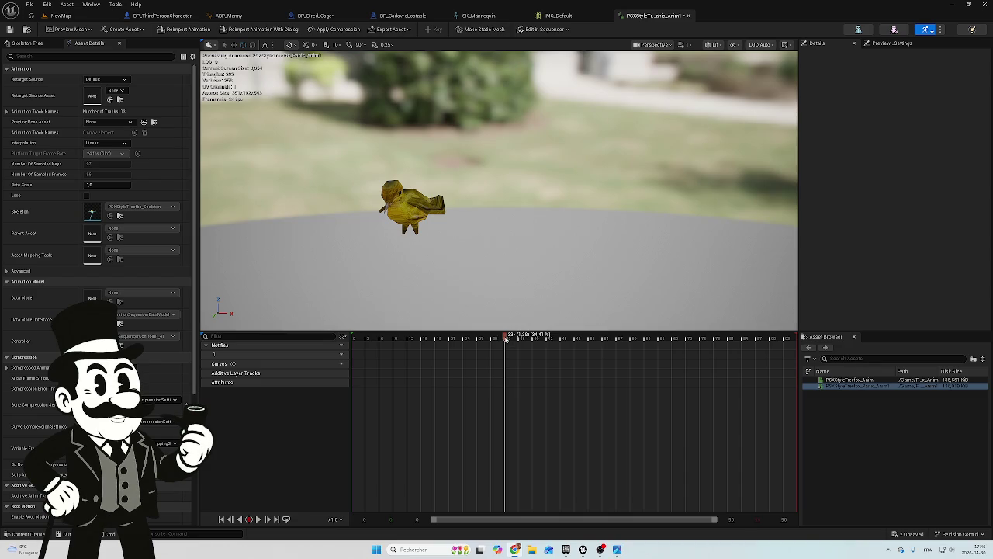
{"action": "mouse_move", "coordinate": [487, 340]}
{"action": "left_mouse_down"}
{"action": "mouse_move", "coordinate": [434, 359]}
{"action": "mouse_move", "coordinate": [521, 368]}
{"action": "mouse_move", "coordinate": [508, 355]}
{"action": "mouse_move", "coordinate": [503, 372]}
{"action": "left_mouse_up"}
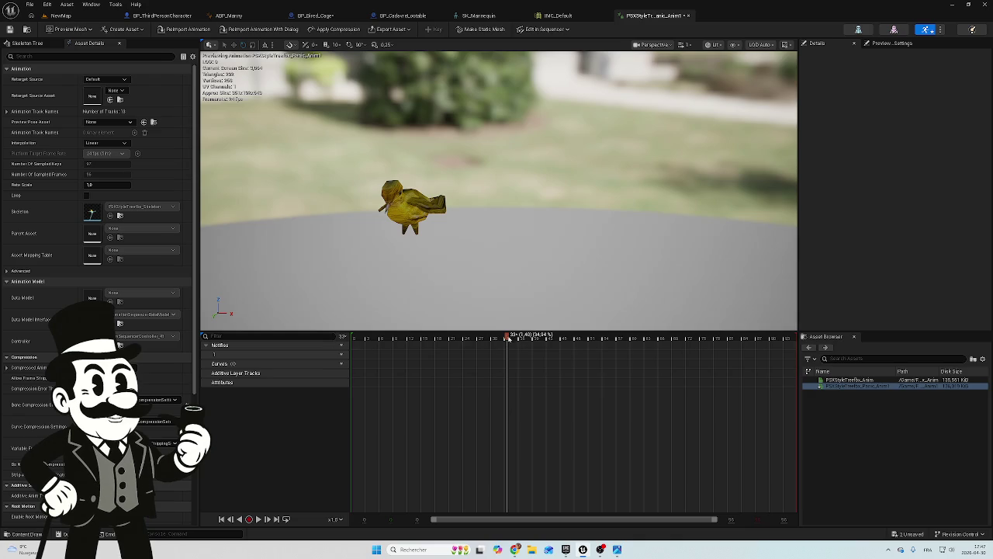
{"action": "right_click", "coordinate": [507, 338]}
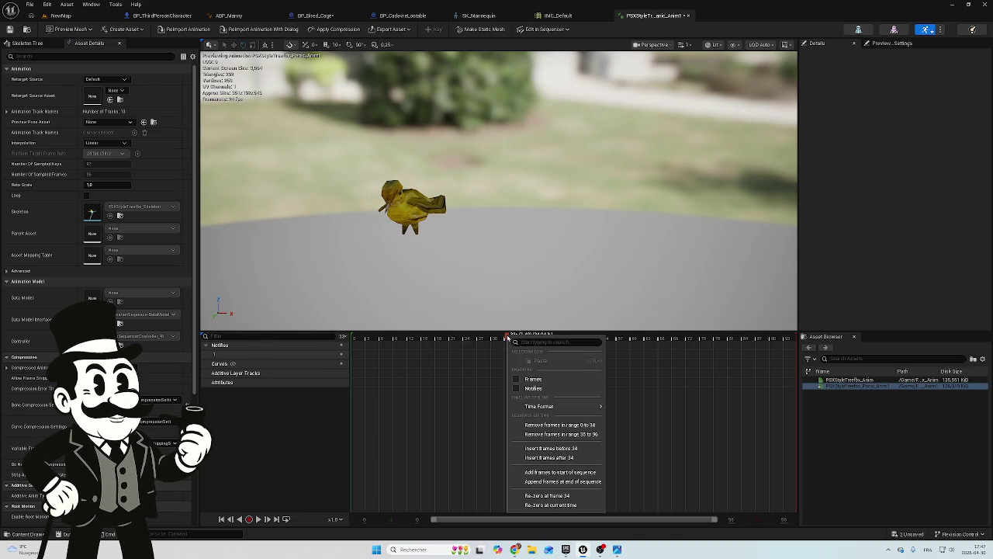
{"action": "mouse_move", "coordinate": [555, 409]}
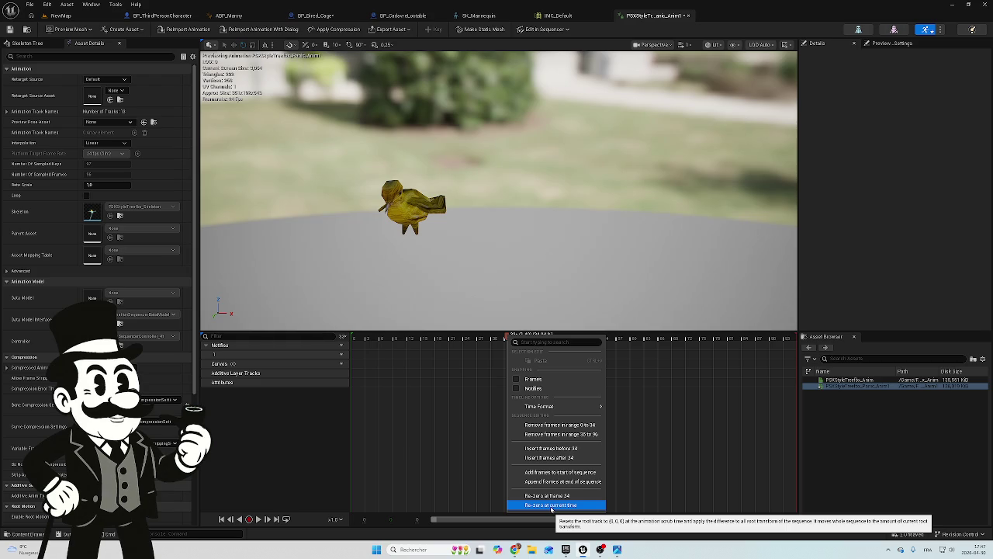
{"action": "left_click", "coordinate": [551, 505]}
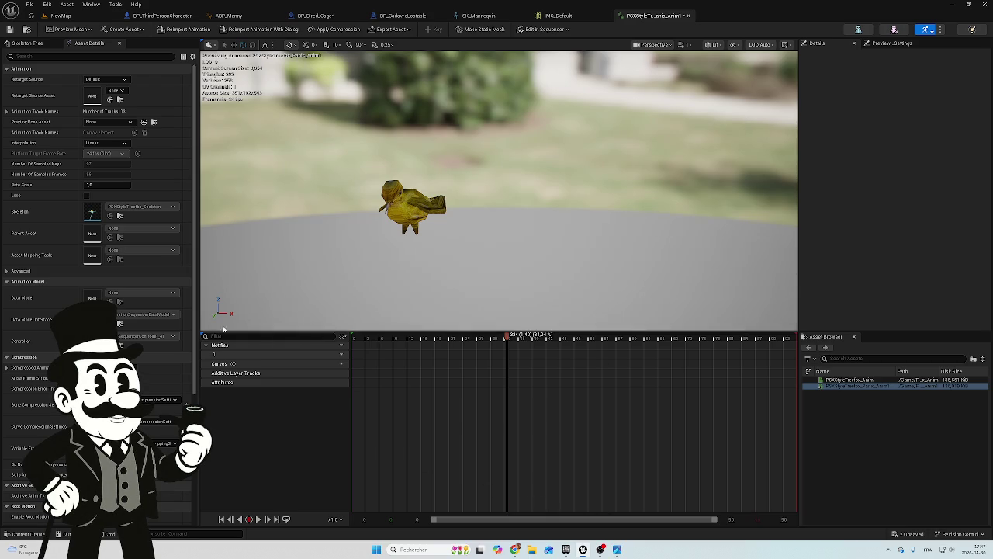
{"action": "left_click", "coordinate": [259, 518]}
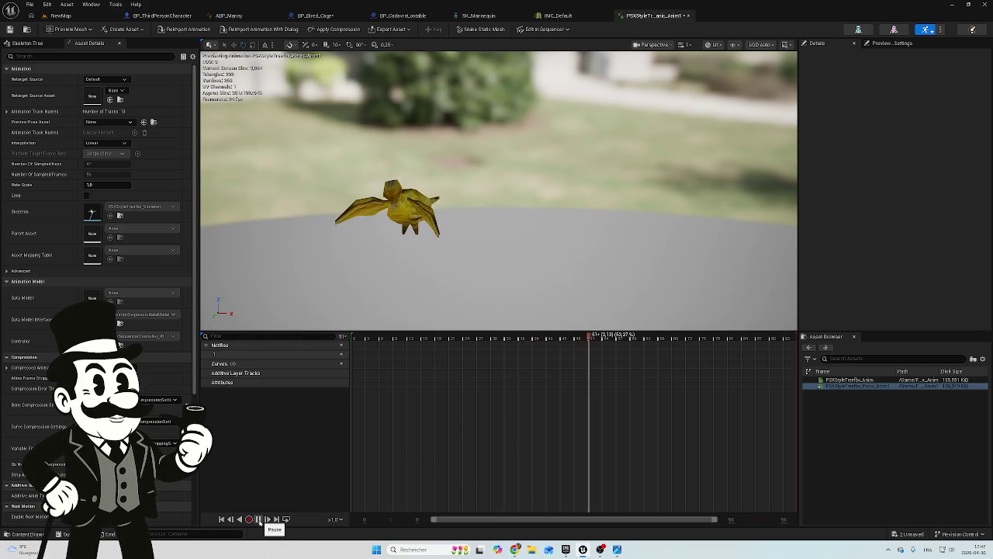
Pause playback, widen the track list, and scrub the playhead back to around frame 28
{"action": "left_click", "coordinate": [260, 522]}
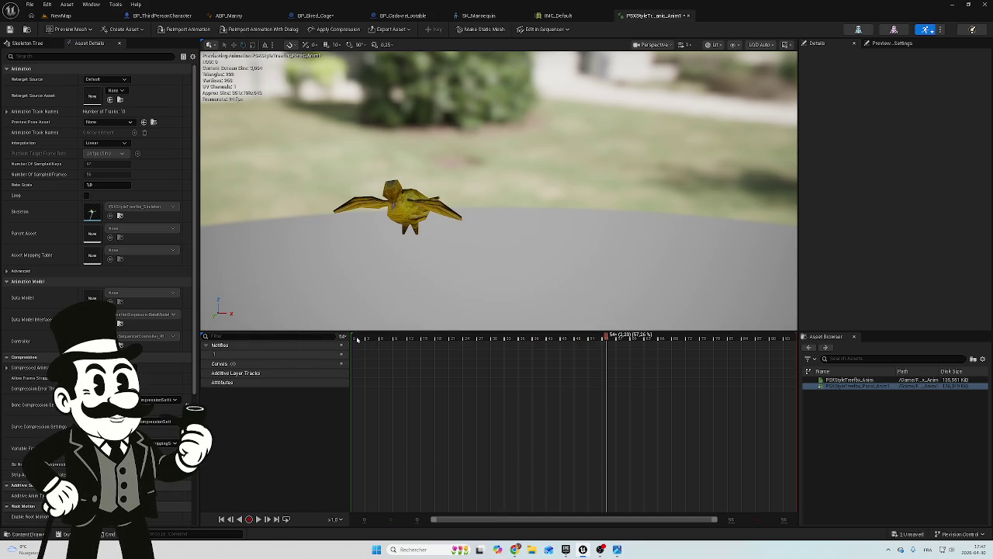
{"action": "left_click_drag", "start_coordinate": [350, 336], "coordinate": [360, 335]}
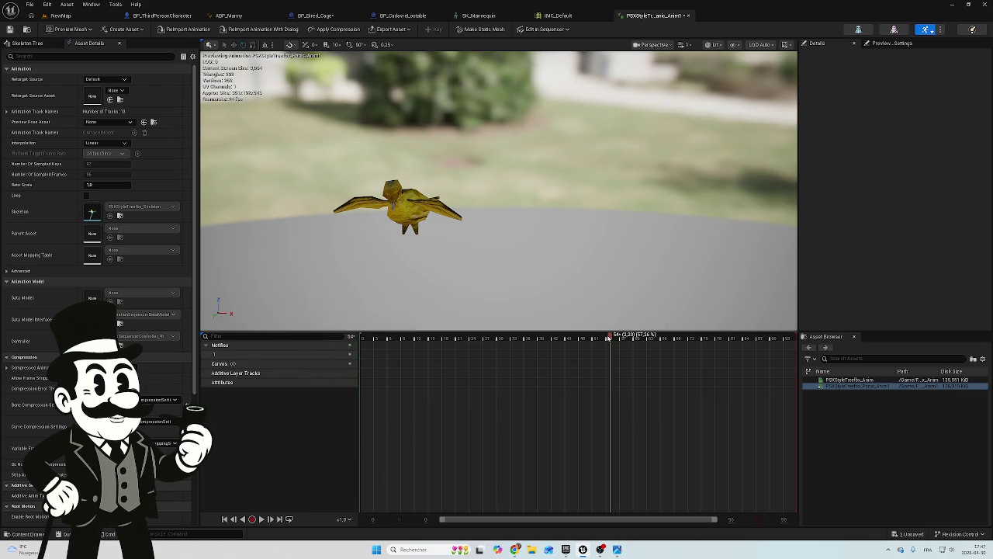
{"action": "mouse_move", "coordinate": [610, 336]}
{"action": "left_mouse_down"}
{"action": "mouse_move", "coordinate": [370, 336]}
{"action": "mouse_move", "coordinate": [743, 338]}
{"action": "mouse_move", "coordinate": [406, 357]}
{"action": "mouse_move", "coordinate": [442, 390]}
{"action": "mouse_move", "coordinate": [463, 361]}
{"action": "mouse_move", "coordinate": [517, 399]}
{"action": "mouse_move", "coordinate": [437, 392]}
{"action": "mouse_move", "coordinate": [471, 386]}
{"action": "mouse_move", "coordinate": [469, 396]}
{"action": "mouse_move", "coordinate": [492, 396]}
{"action": "left_mouse_up"}
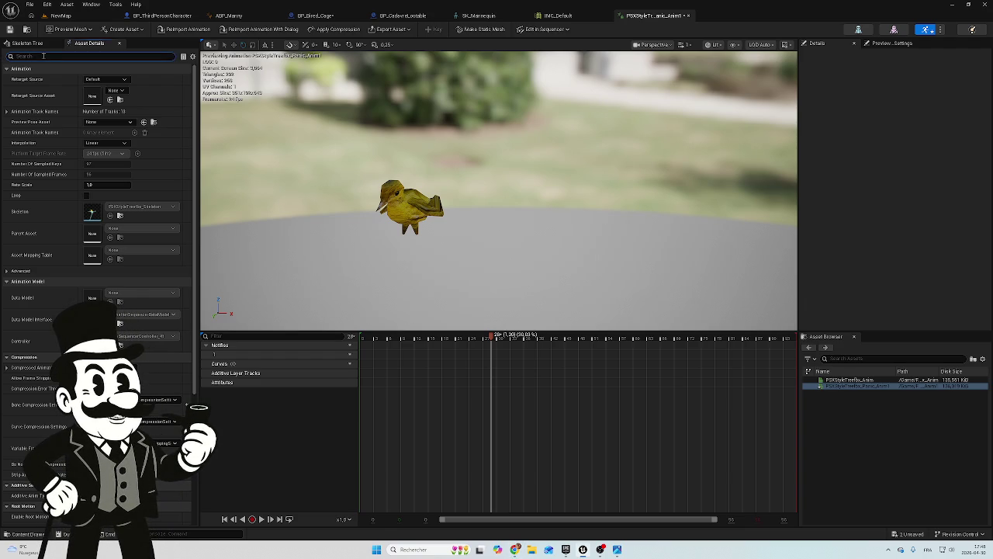
{"action": "left_click", "coordinate": [49, 56]}
{"action": "type", "text": "start"}
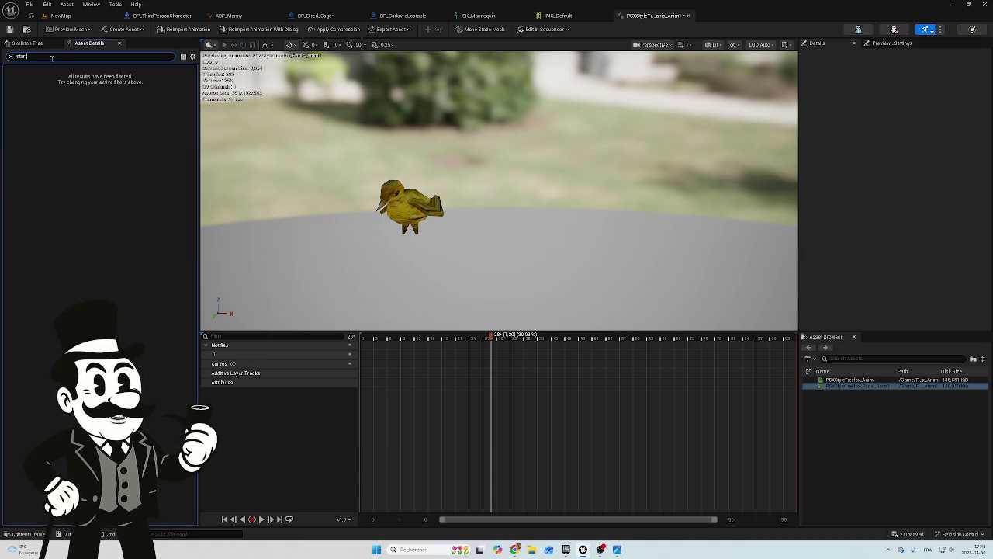
{"action": "key", "text": "BackSpace"}
{"action": "key", "text": "BackSpace"}
{"action": "key", "text": "BackSpace"}
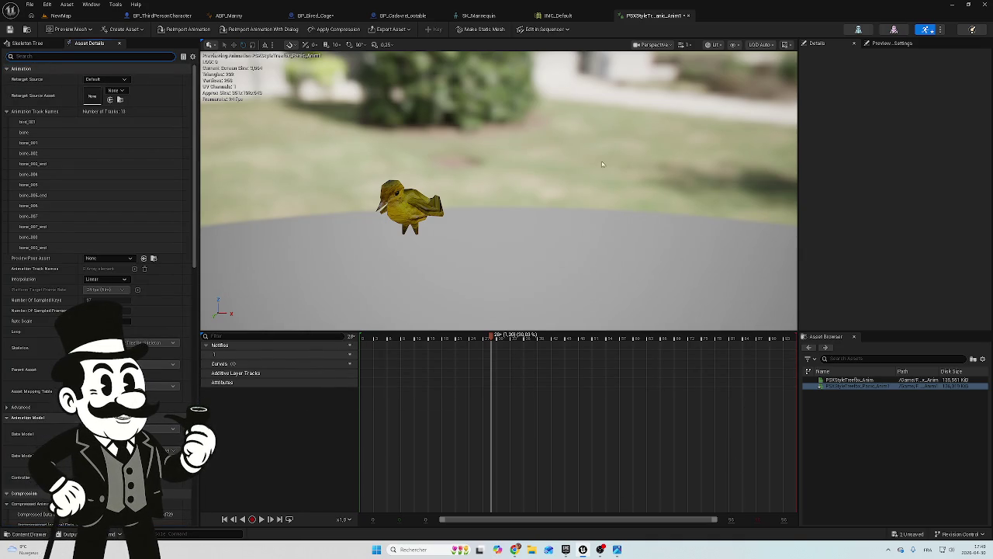
{"action": "scroll", "coordinate": [63, 144], "scroll_direction": "down", "scroll_amount": 5}
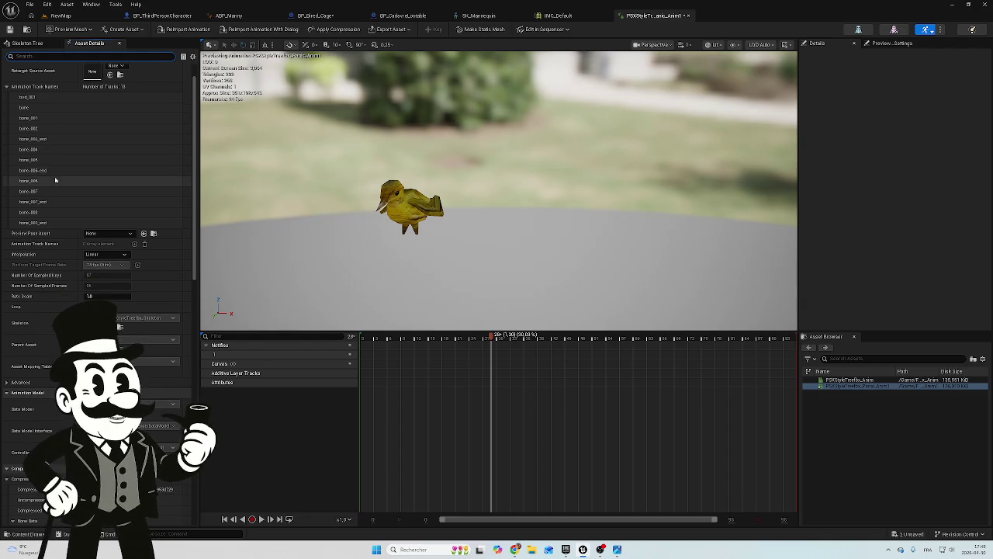
{"action": "scroll", "coordinate": [52, 186], "scroll_direction": "down", "scroll_amount": 9}
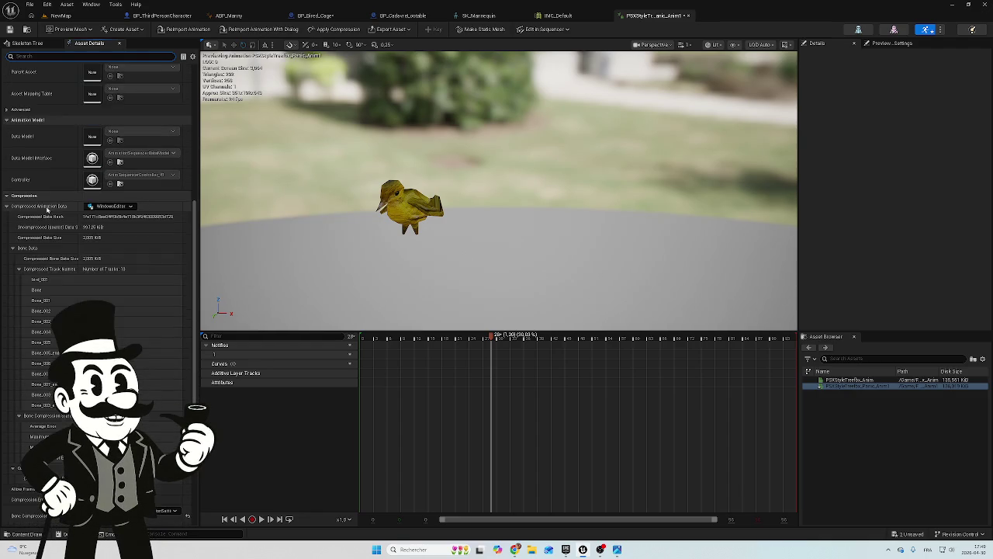
{"action": "scroll", "coordinate": [97, 233], "scroll_direction": "down", "scroll_amount": 8}
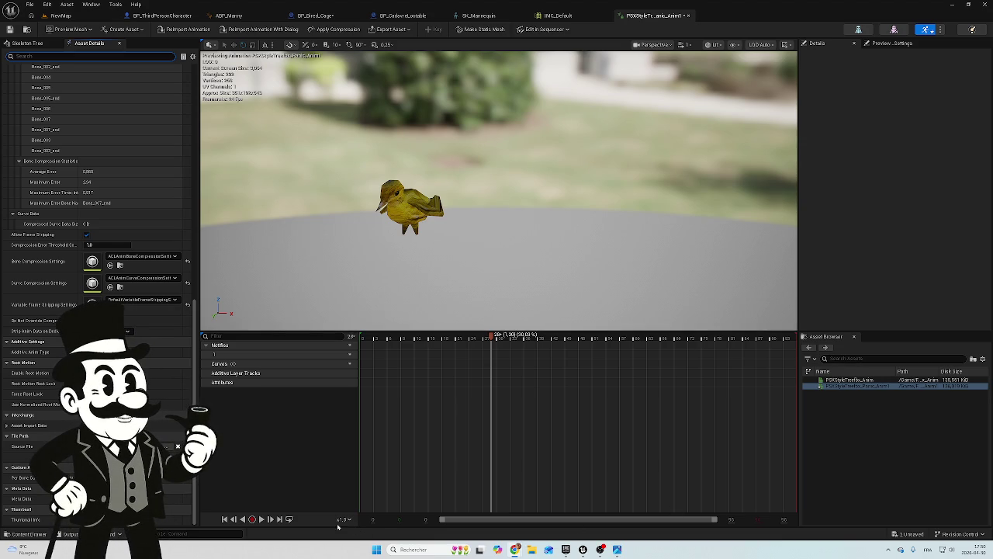
{"action": "scroll", "coordinate": [97, 233], "scroll_direction": "up", "scroll_amount": 2}
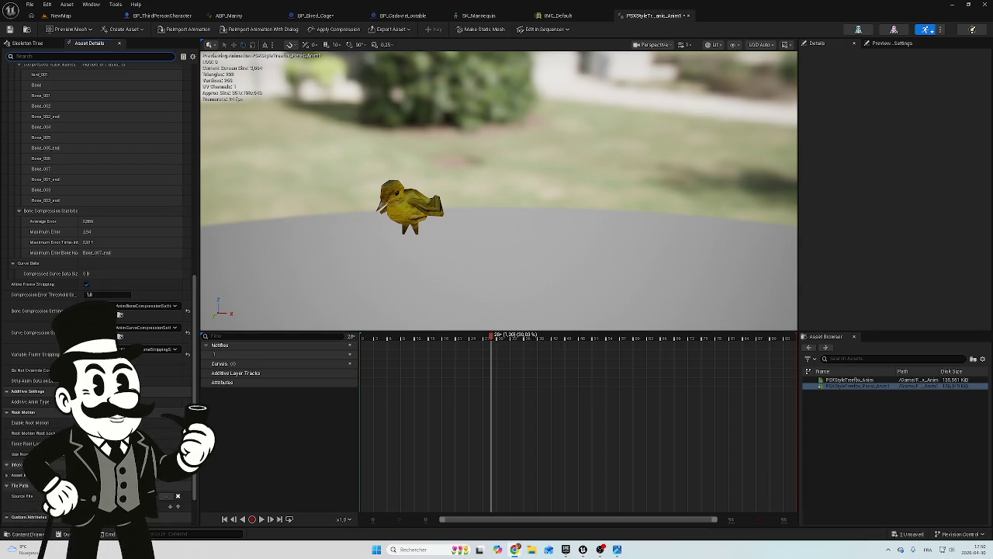
Open the '2 Unsaved' save prompt listing BP_Bired_Cage and PSXStyleTreefbx_Panic_Anim
{"action": "scroll", "coordinate": [97, 232], "scroll_direction": "up", "scroll_amount": 5}
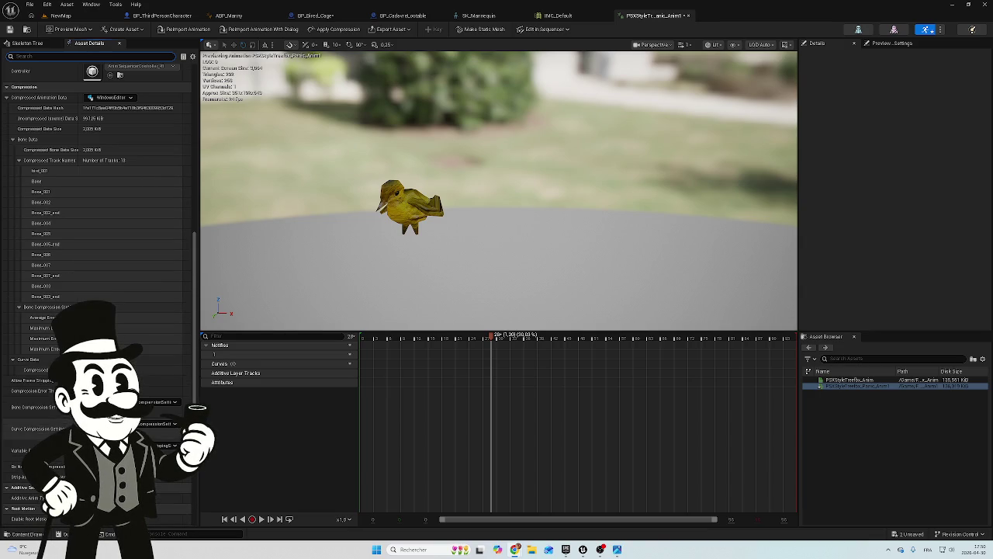
{"action": "scroll", "coordinate": [89, 290], "scroll_direction": "up", "scroll_amount": 7}
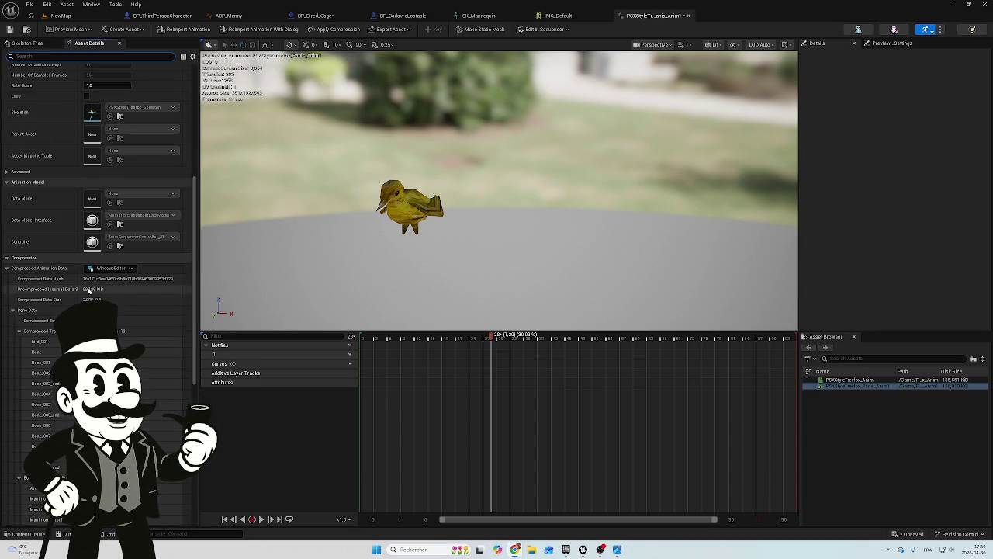
{"action": "scroll", "coordinate": [89, 290], "scroll_direction": "up", "scroll_amount": 2}
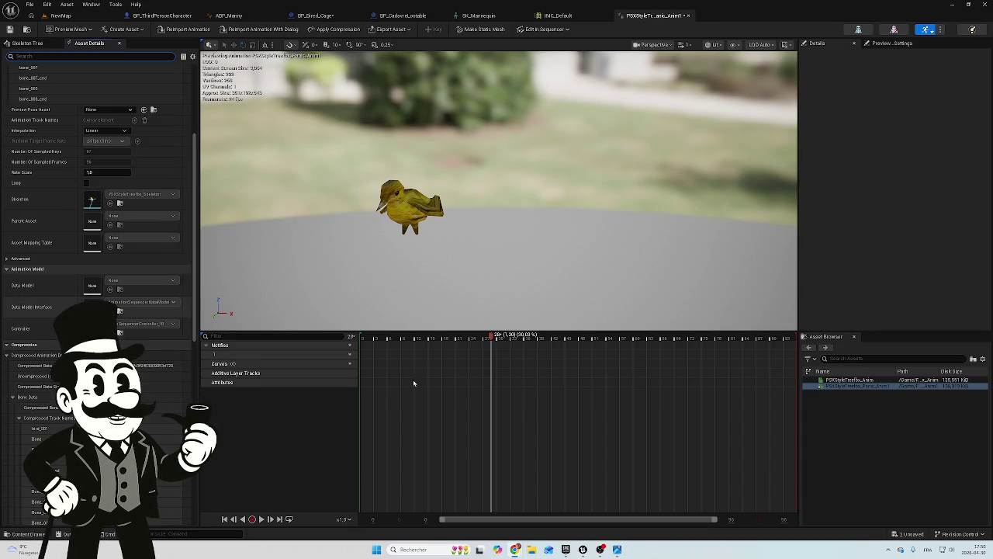
{"action": "left_click", "coordinate": [906, 534]}
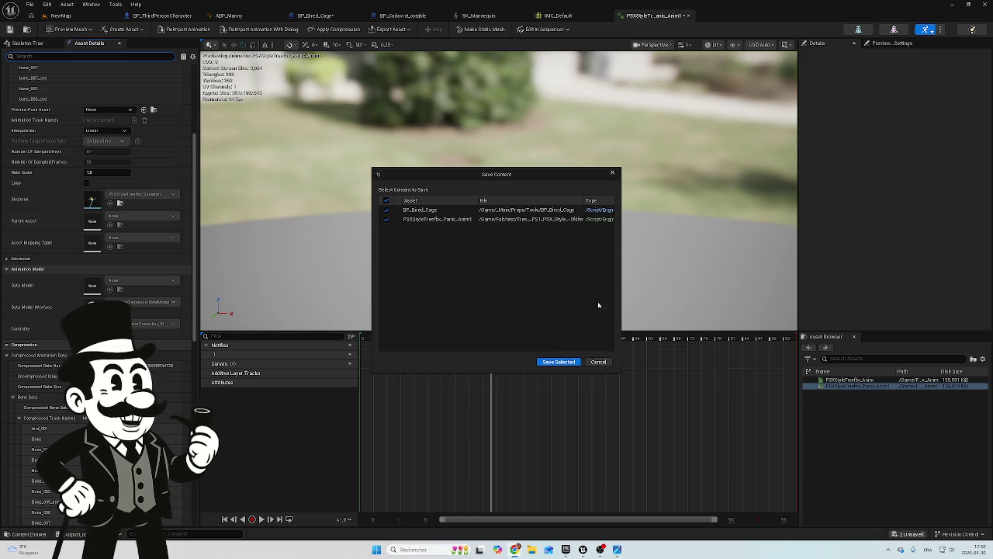
Save BP_Bired_Cage and the Panic animation with Save Selected
{"action": "left_click", "coordinate": [557, 362]}
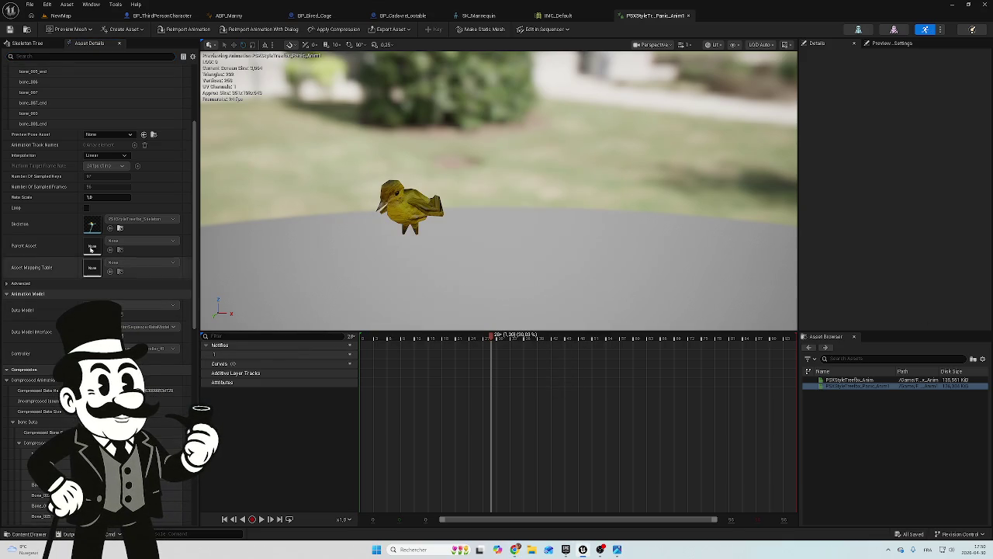
{"action": "scroll", "coordinate": [86, 286], "scroll_direction": "up", "scroll_amount": 3}
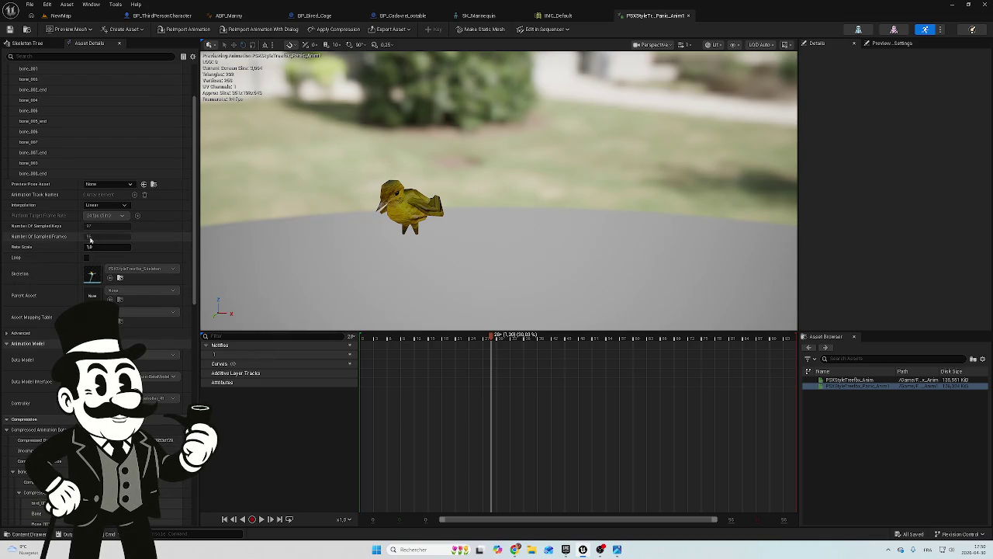
{"action": "scroll", "coordinate": [97, 228], "scroll_direction": "up", "scroll_amount": 1}
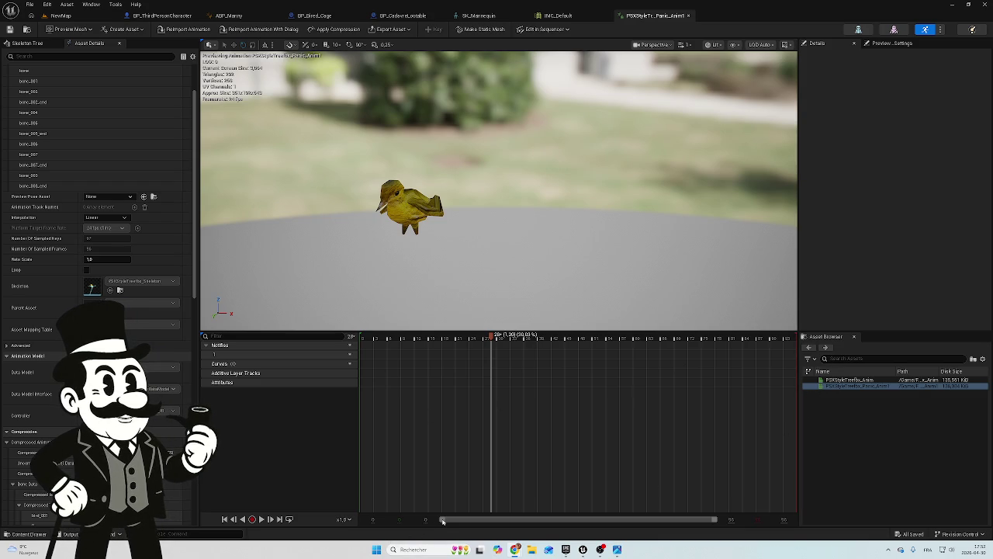
Move the Panic animation's playhead to frame 32 and bring up the frame-removal options there
{"action": "mouse_move", "coordinate": [443, 521]}
{"action": "left_mouse_down"}
{"action": "mouse_move", "coordinate": [470, 521]}
{"action": "mouse_move", "coordinate": [432, 521]}
{"action": "left_mouse_up"}
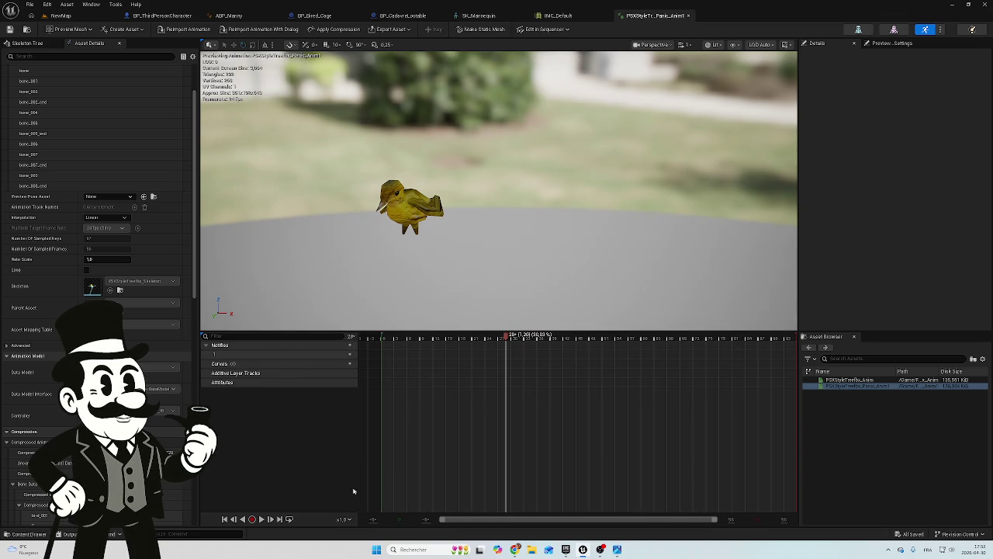
{"action": "left_click", "coordinate": [261, 519]}
{"action": "left_click", "coordinate": [261, 519]}
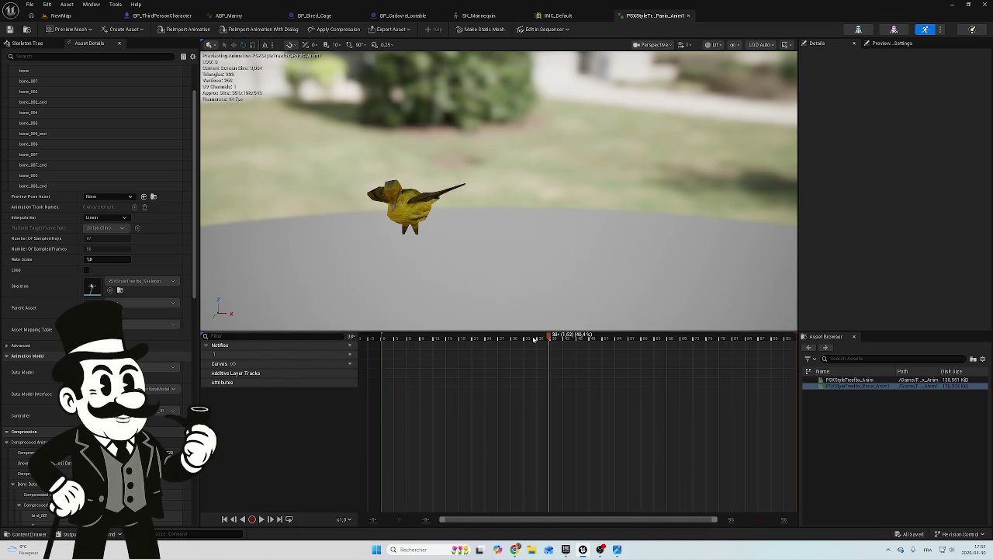
{"action": "left_click_drag", "start_coordinate": [536, 340], "coordinate": [521, 342]}
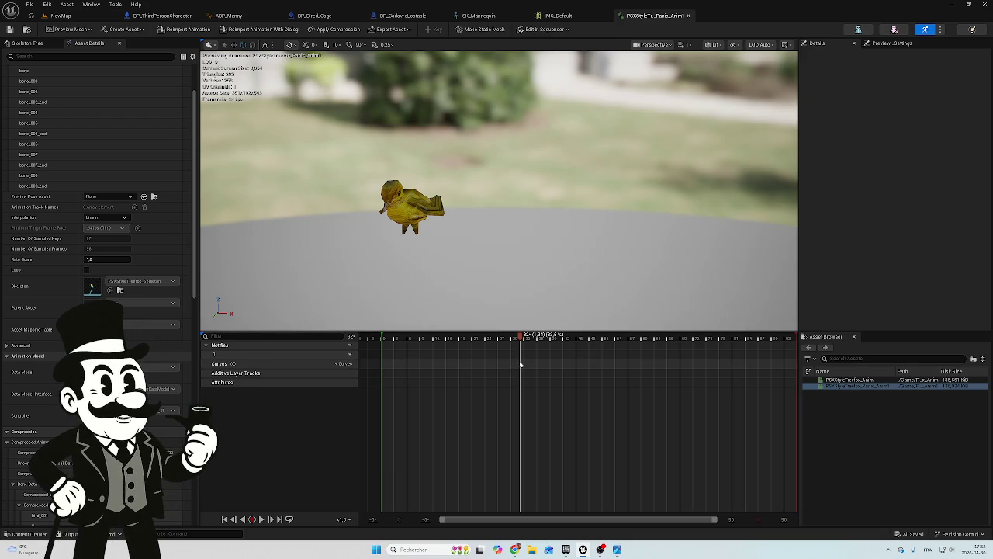
{"action": "right_click", "coordinate": [523, 340]}
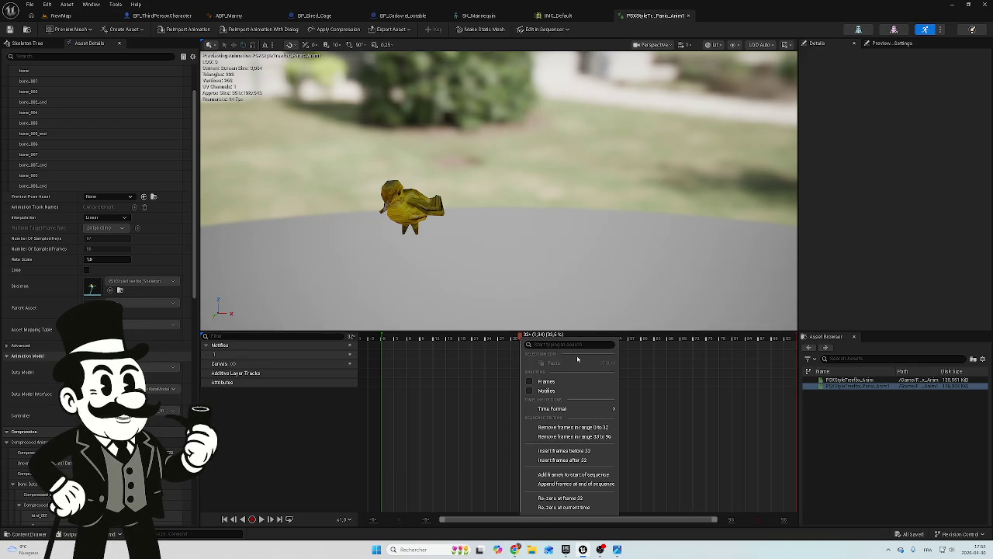
{"action": "mouse_move", "coordinate": [558, 411]}
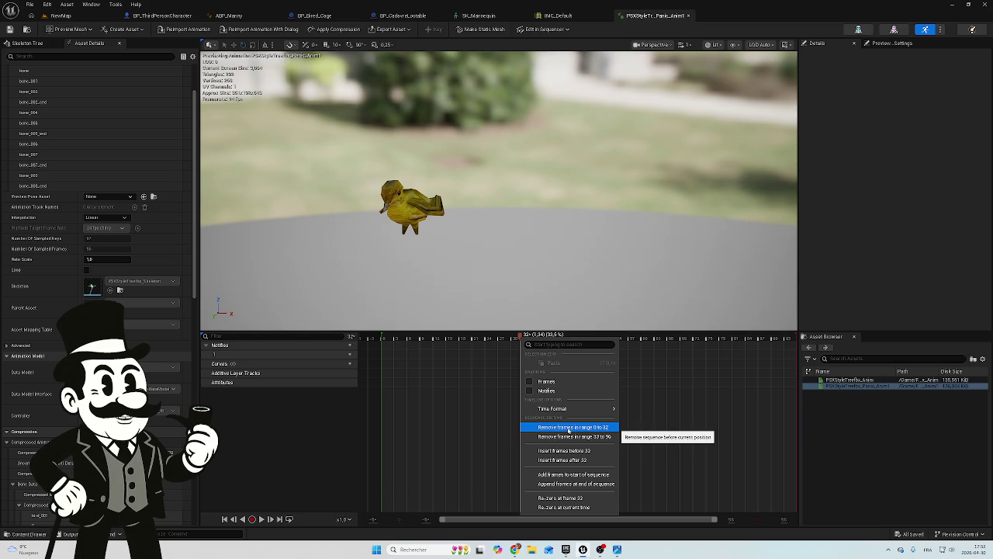
Remove frames 0 to 32 and the frames after 52 from the Panic animation
{"action": "left_click", "coordinate": [569, 428]}
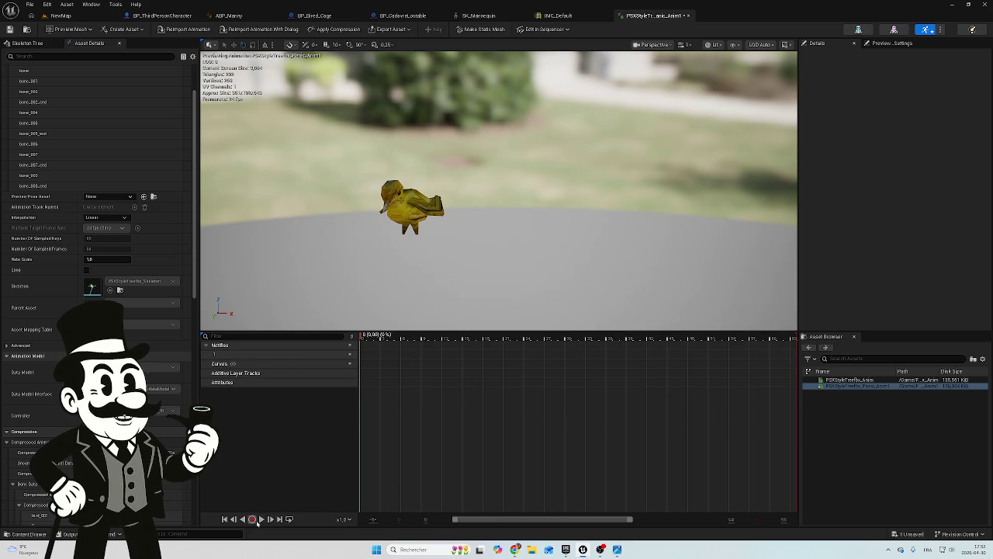
{"action": "left_click", "coordinate": [261, 520]}
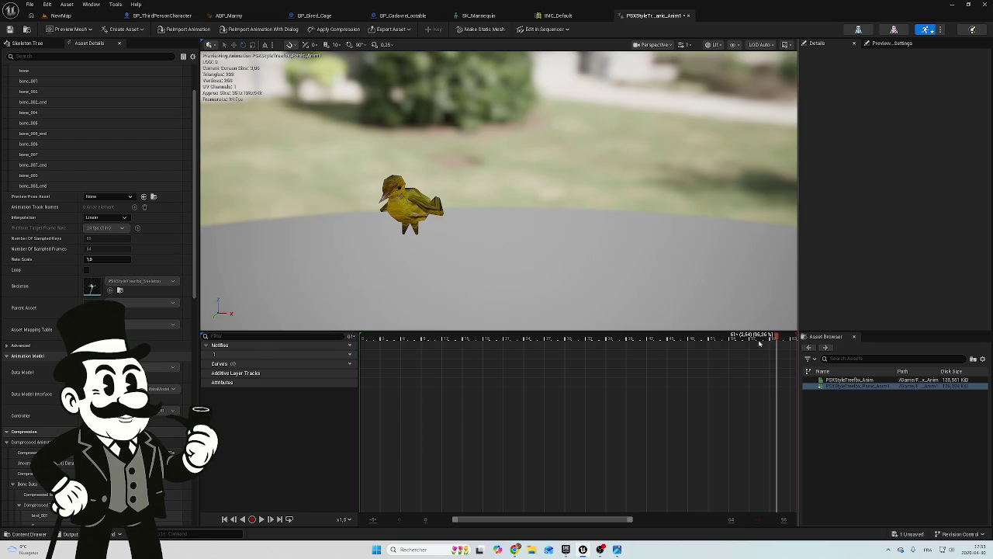
{"action": "left_click_drag", "start_coordinate": [775, 339], "coordinate": [741, 340]}
{"action": "right_click", "coordinate": [714, 340]}
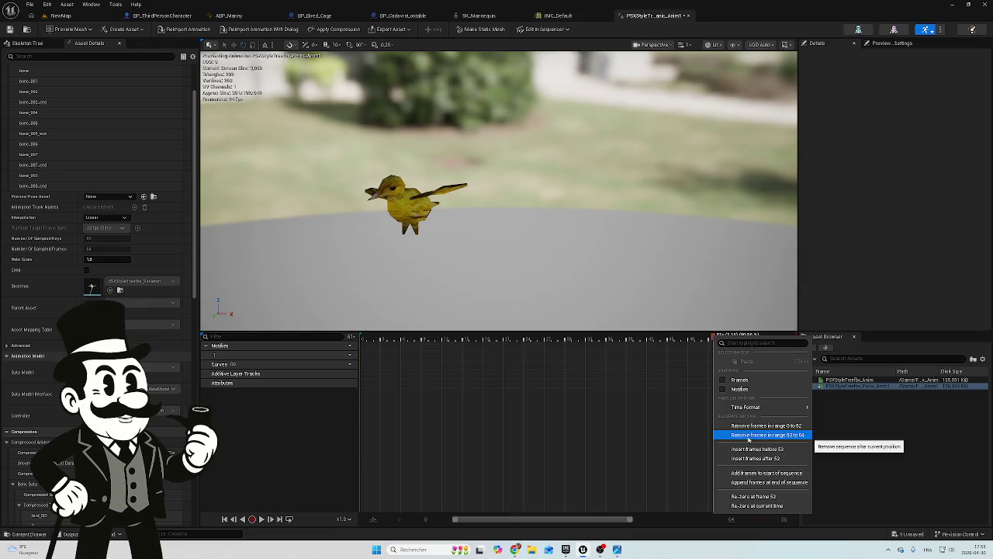
{"action": "left_click", "coordinate": [749, 435]}
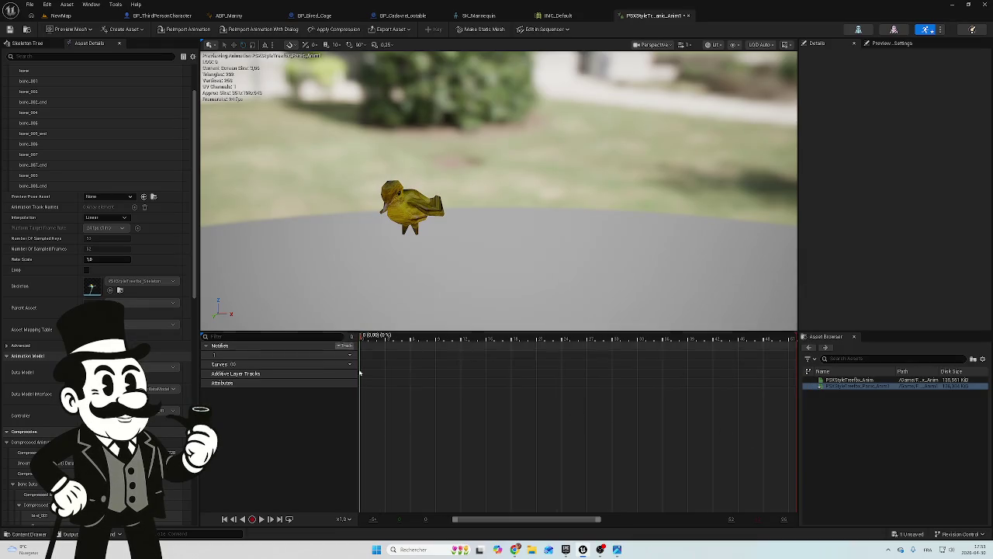
Preview the Panic animation and cut away a further run of unwanted frames
{"action": "left_click", "coordinate": [262, 518]}
{"action": "left_click", "coordinate": [261, 518]}
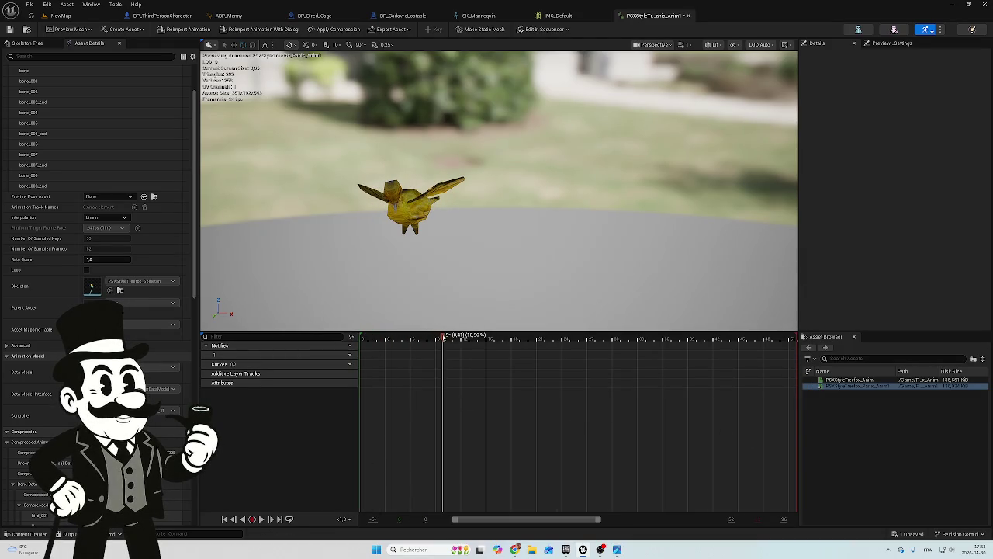
{"action": "right_click", "coordinate": [443, 338]}
{"action": "left_click", "coordinate": [486, 424]}
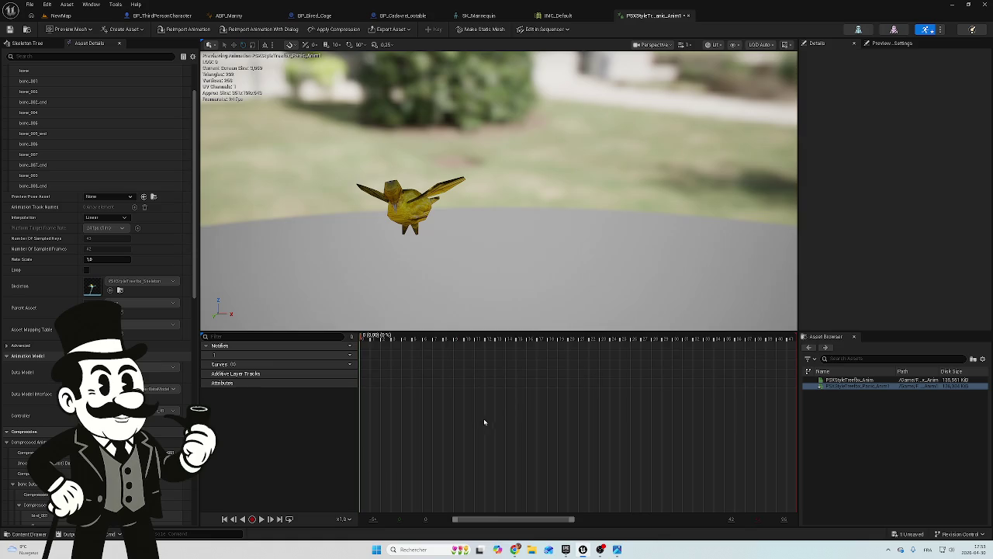
{"action": "left_click", "coordinate": [263, 520]}
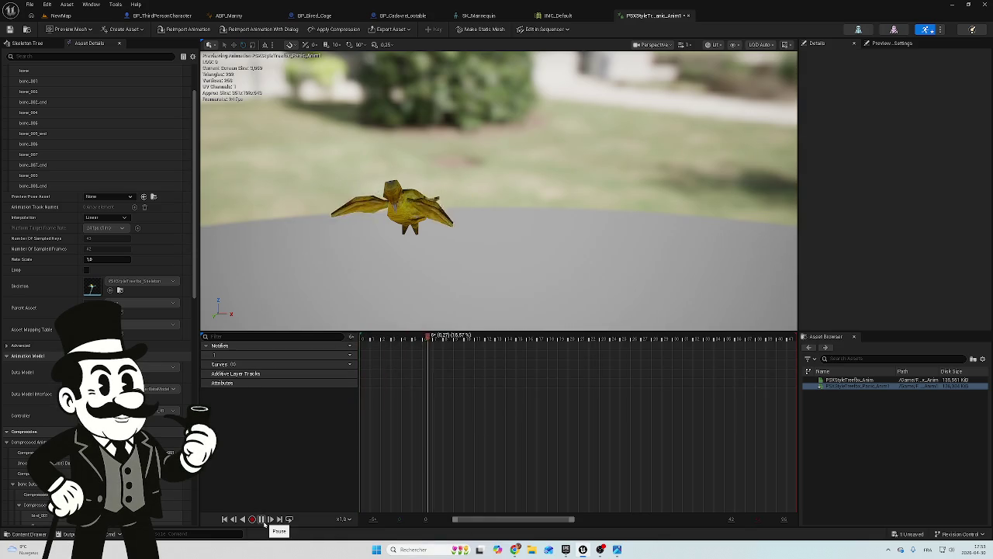
{"action": "left_click", "coordinate": [261, 519]}
Set the Panic animation's Rate Scale to 3.0 and preview the faster flapping
{"action": "left_click", "coordinate": [91, 259]}
{"action": "type", "text": "3"}
{"action": "key", "text": "Return"}
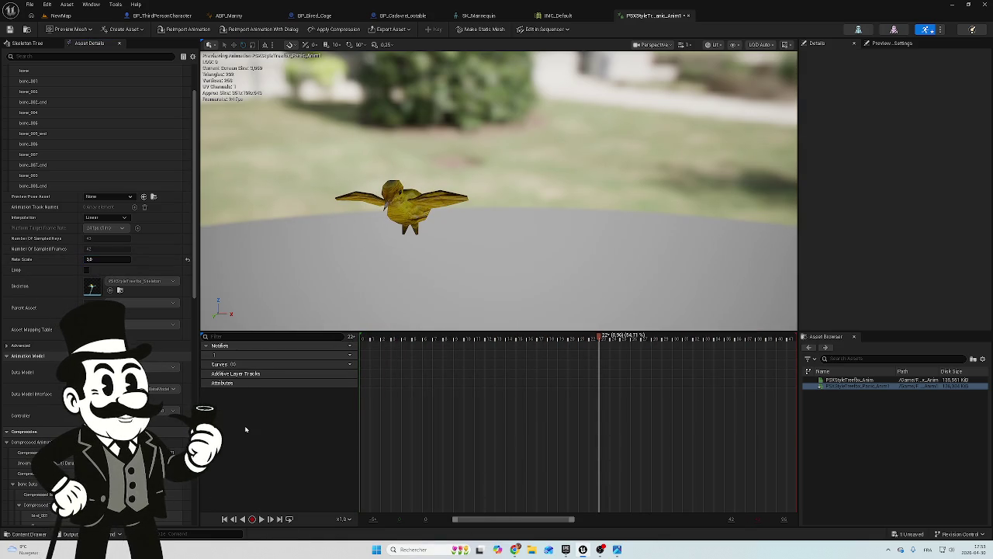
{"action": "left_click", "coordinate": [261, 518]}
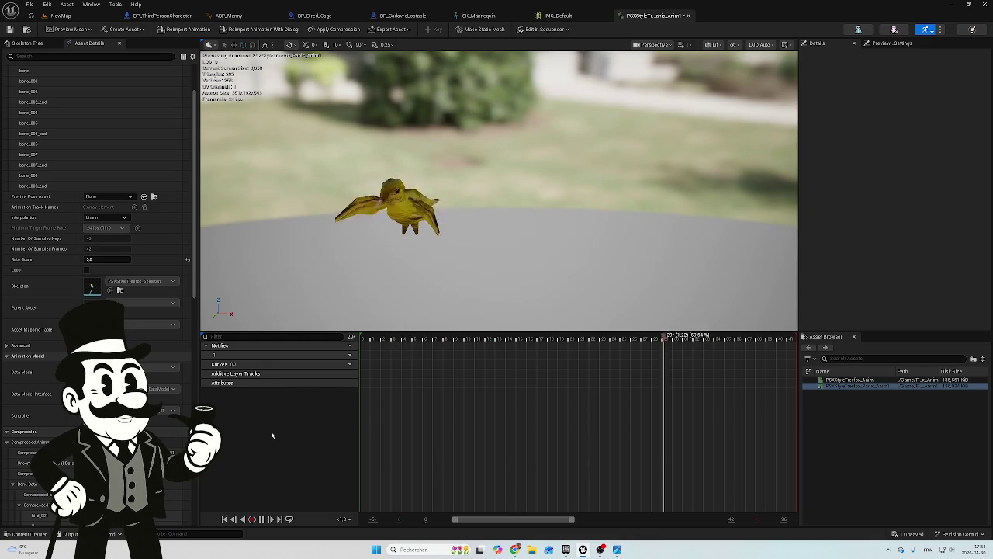
Re-enter Rate Scale 3.0 for the Panic animation and close its editor
{"action": "left_click", "coordinate": [100, 259]}
{"action": "type", "text": "3"}
{"action": "key", "text": "Return"}
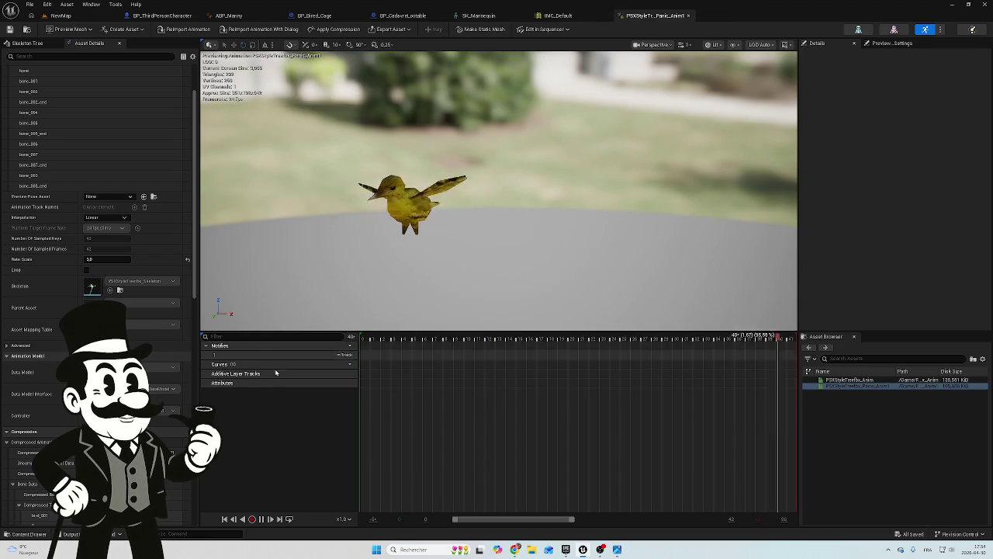
{"action": "left_click", "coordinate": [687, 16]}
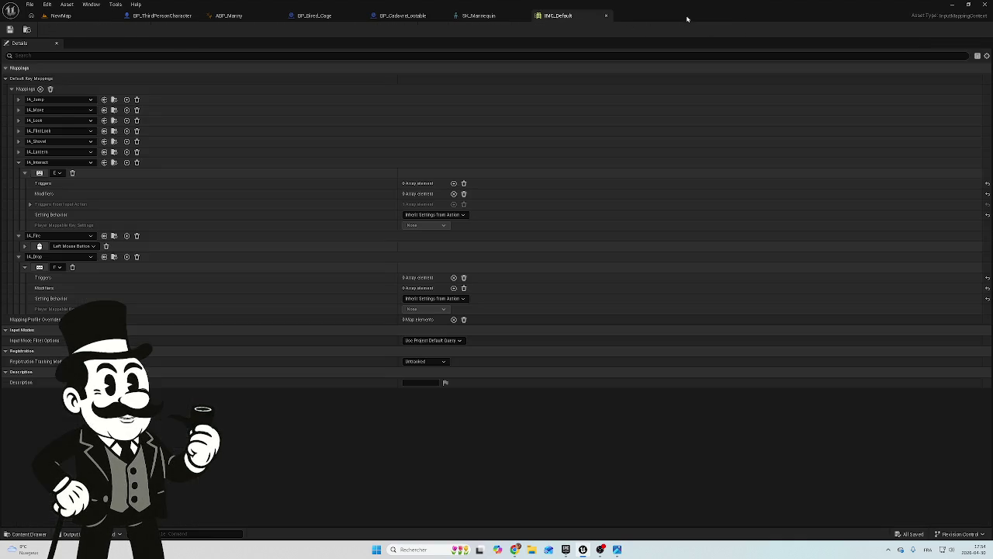
Set BP_Bired_Cage's Play Animation node to PSXStyleTreefbx_Panic_Anim1, then return to NewMap
{"action": "left_click", "coordinate": [399, 16]}
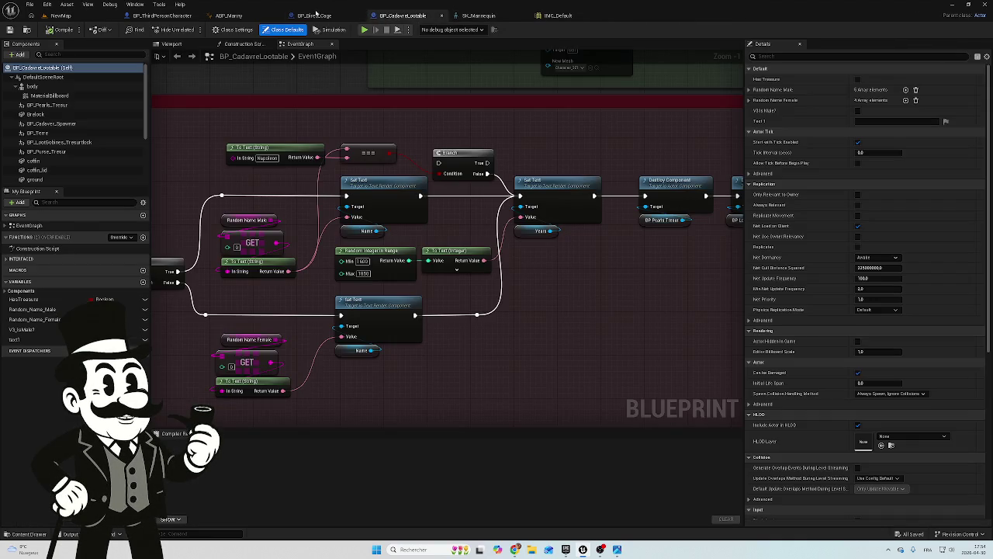
{"action": "left_click", "coordinate": [314, 15]}
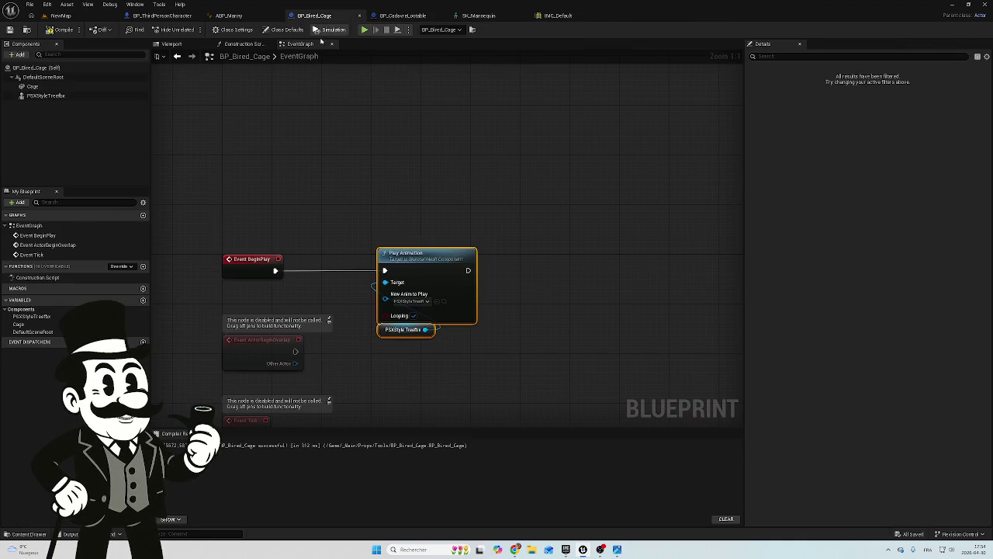
{"action": "left_click", "coordinate": [423, 305]}
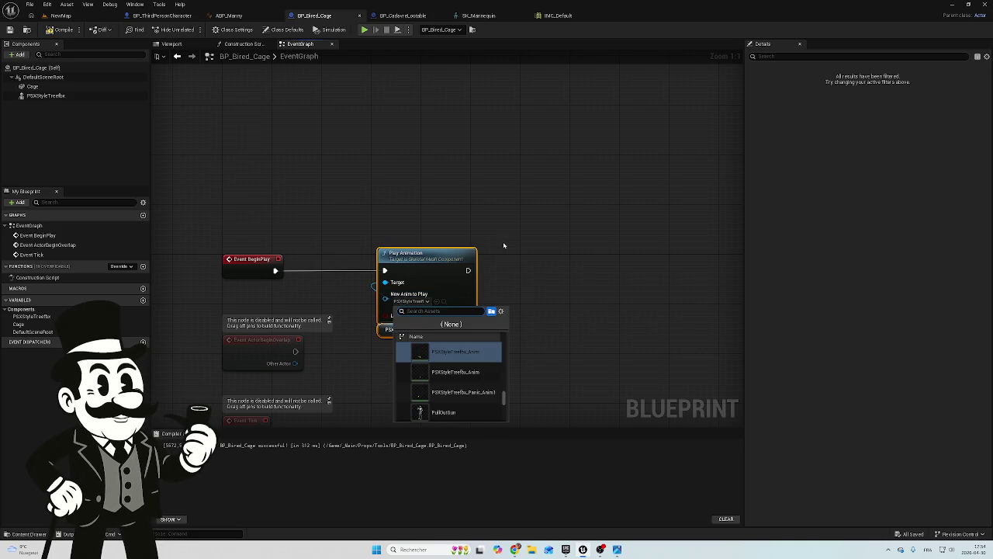
{"action": "left_click", "coordinate": [451, 389]}
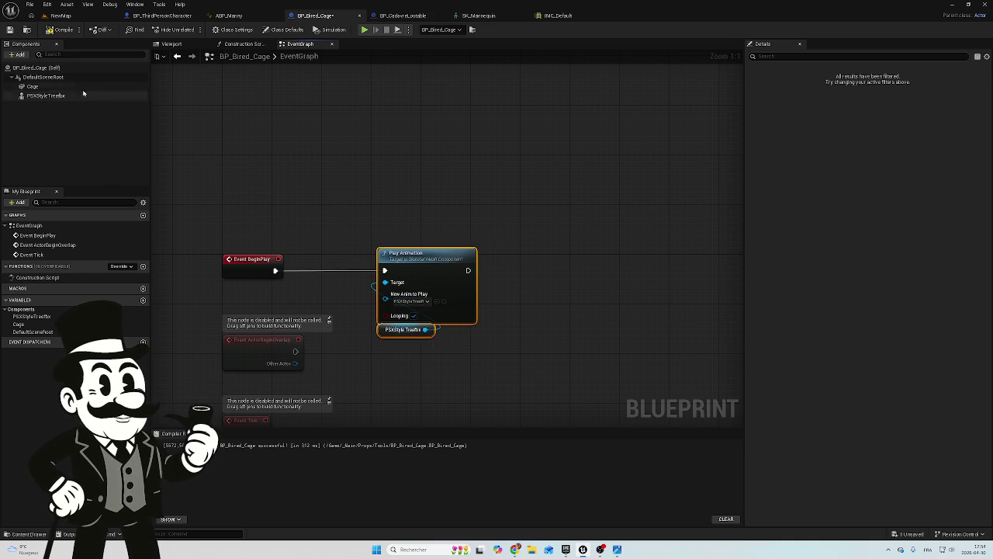
{"action": "left_click", "coordinate": [66, 17]}
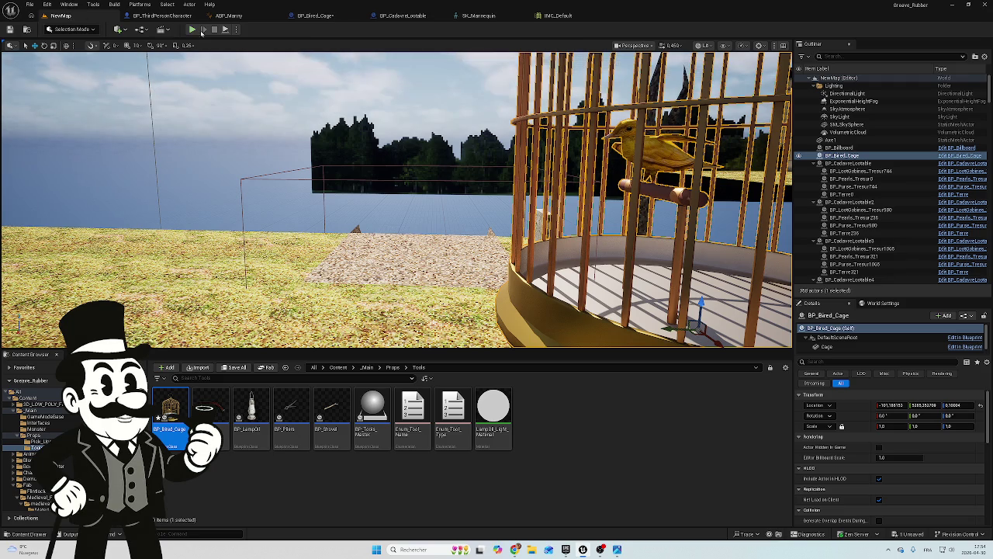
Play-test NewMap to watch the caged bird's Panic animation, then stop and return to the blueprints
{"action": "left_click", "coordinate": [193, 30]}
{"action": "left_click", "coordinate": [275, 142]}
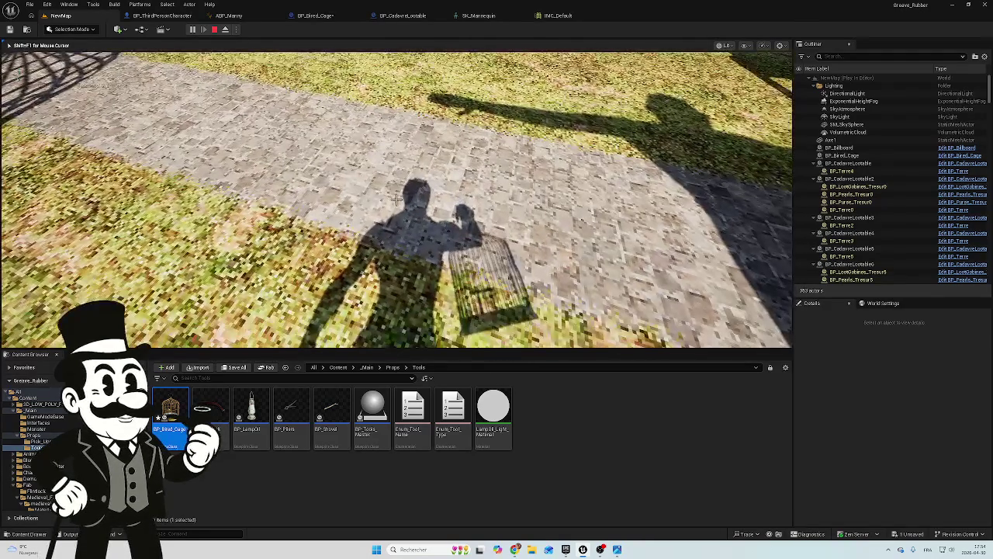
{"action": "key", "text": "F8"}
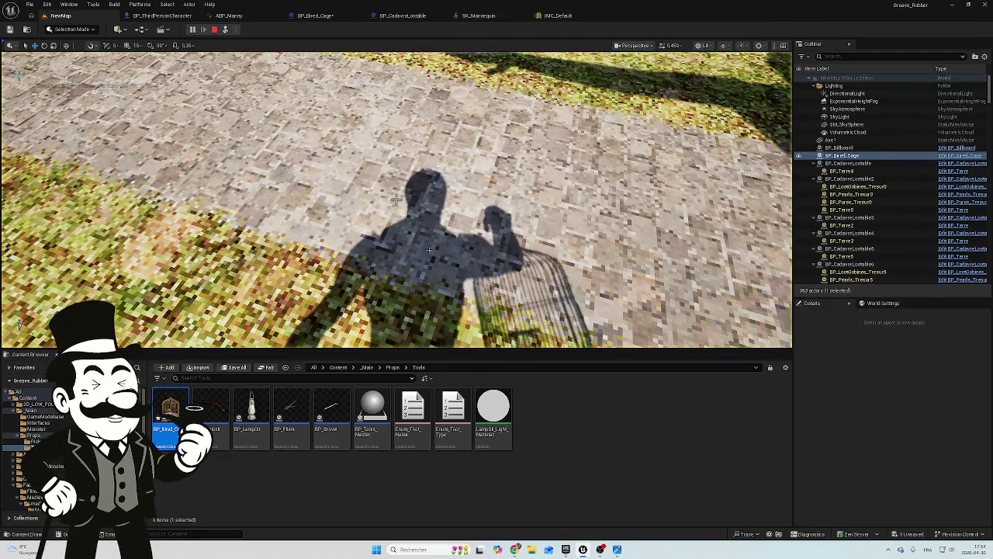
{"action": "left_click", "coordinate": [396, 200]}
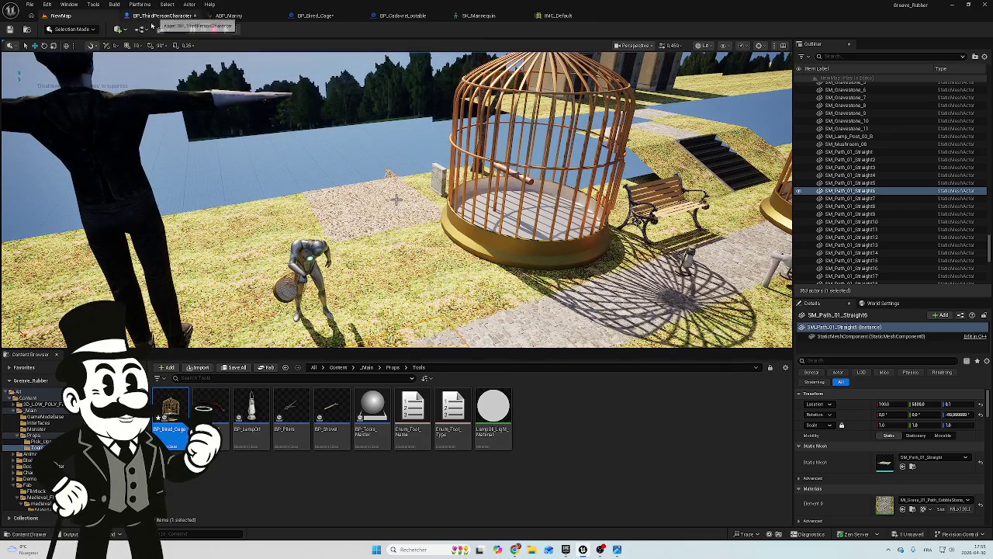
{"action": "key", "text": "Escape"}
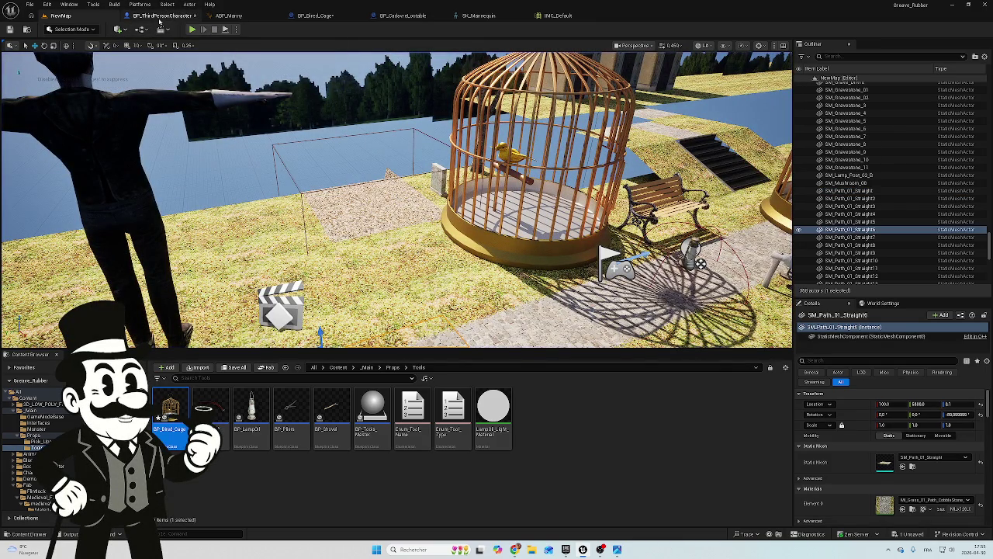
{"action": "left_click", "coordinate": [419, 17]}
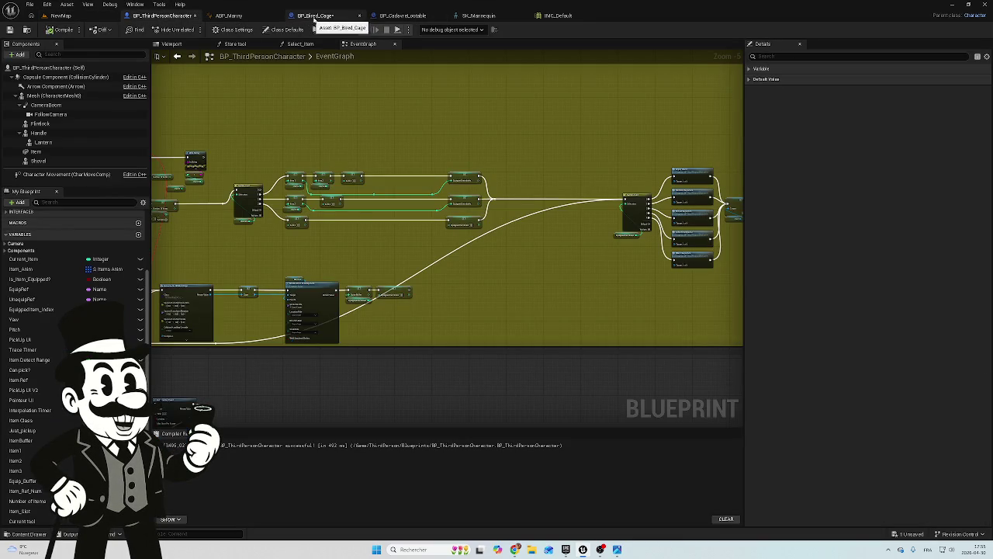
Duplicate the original PSXStyleTreefbx_Anim animation asset in the extracted folder
{"action": "left_click", "coordinate": [316, 17]}
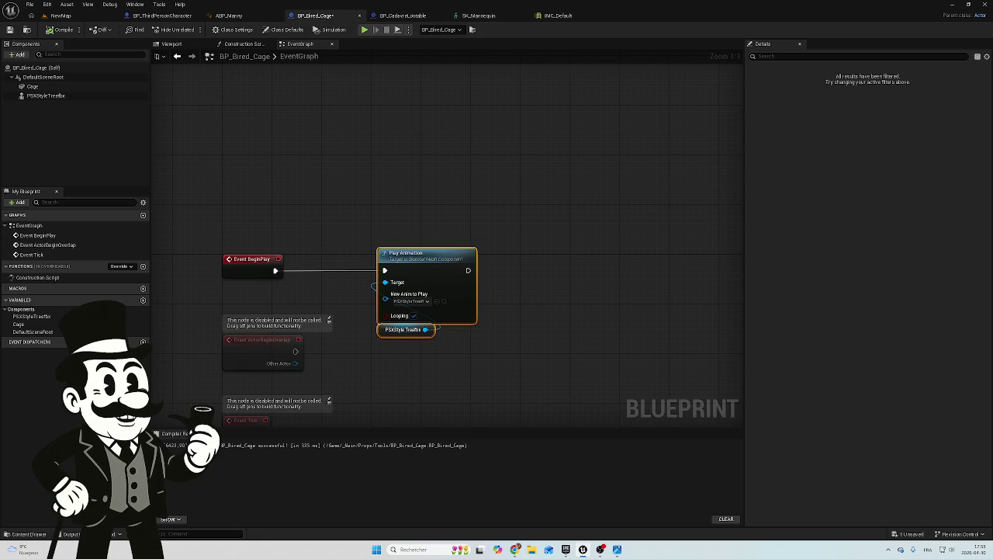
{"action": "left_click", "coordinate": [13, 534]}
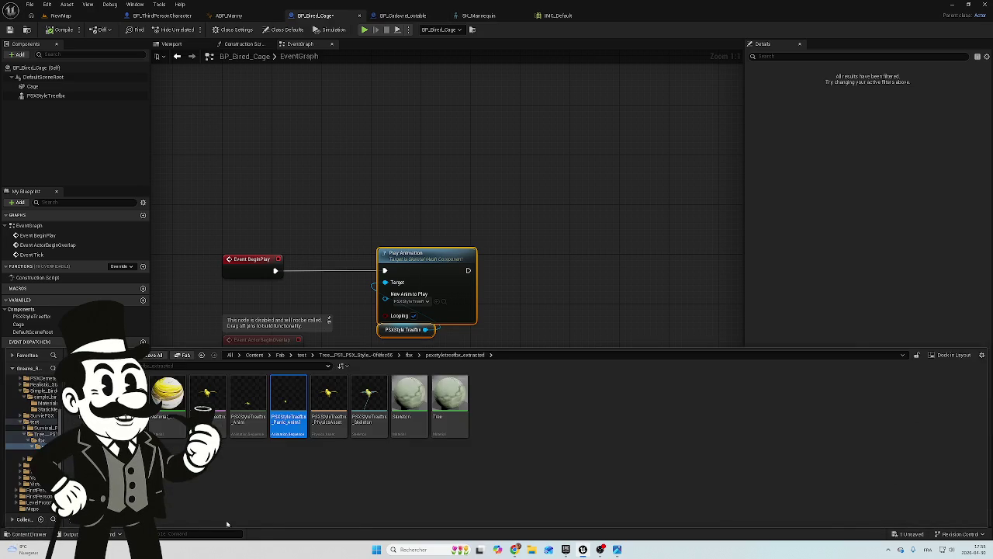
{"action": "right_click", "coordinate": [281, 410]}
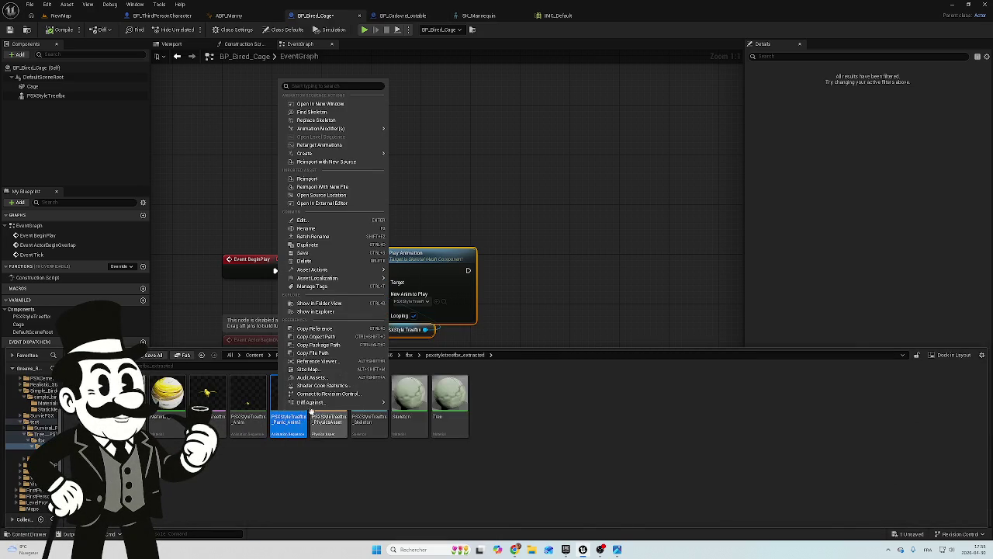
{"action": "left_click", "coordinate": [255, 464]}
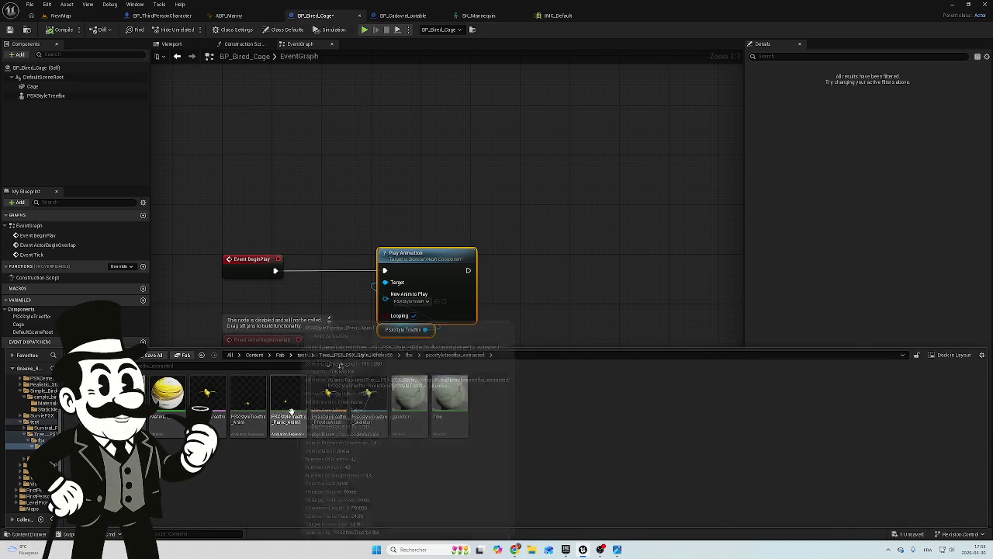
{"action": "left_click", "coordinate": [248, 405]}
{"action": "right_click", "coordinate": [250, 405]}
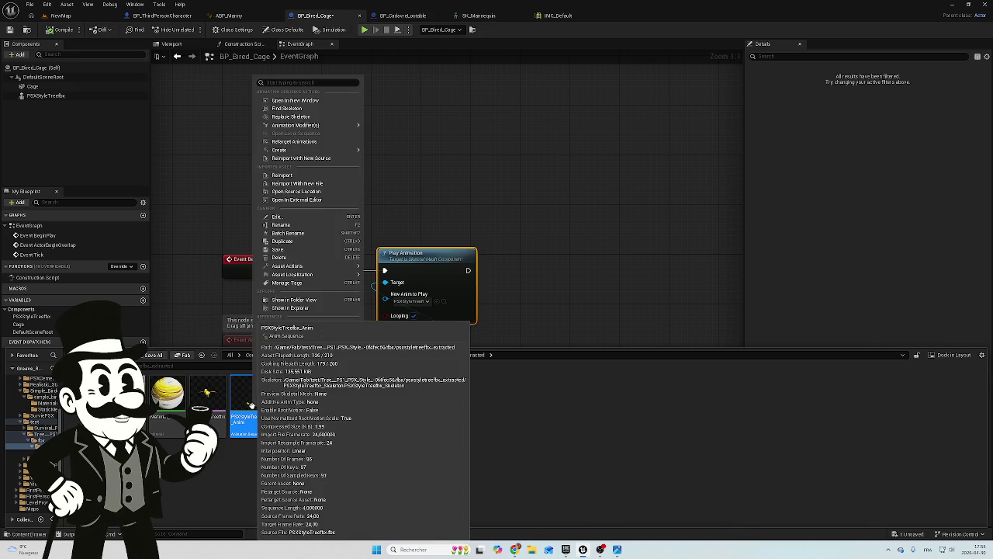
{"action": "left_click", "coordinate": [260, 466]}
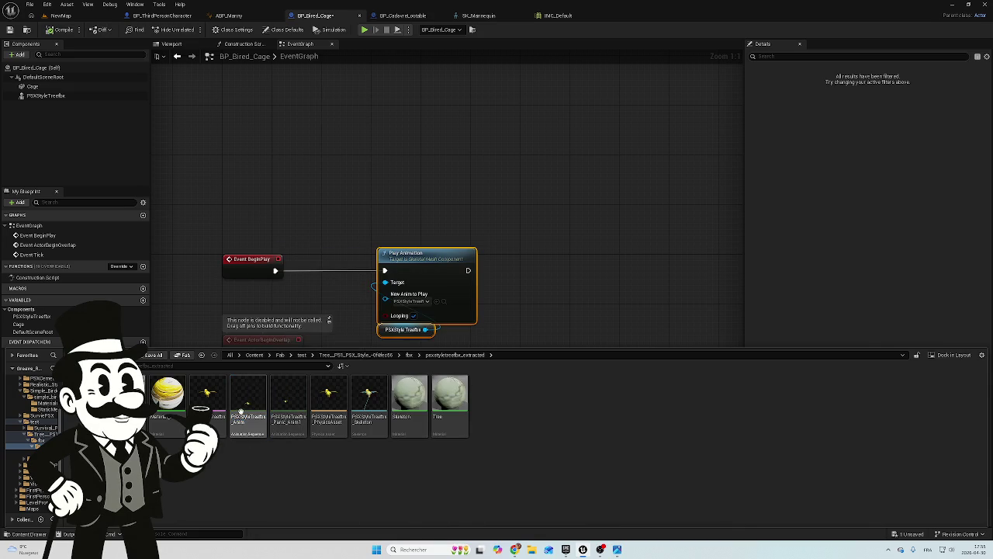
{"action": "right_click", "coordinate": [242, 412]}
{"action": "left_click", "coordinate": [299, 451]}
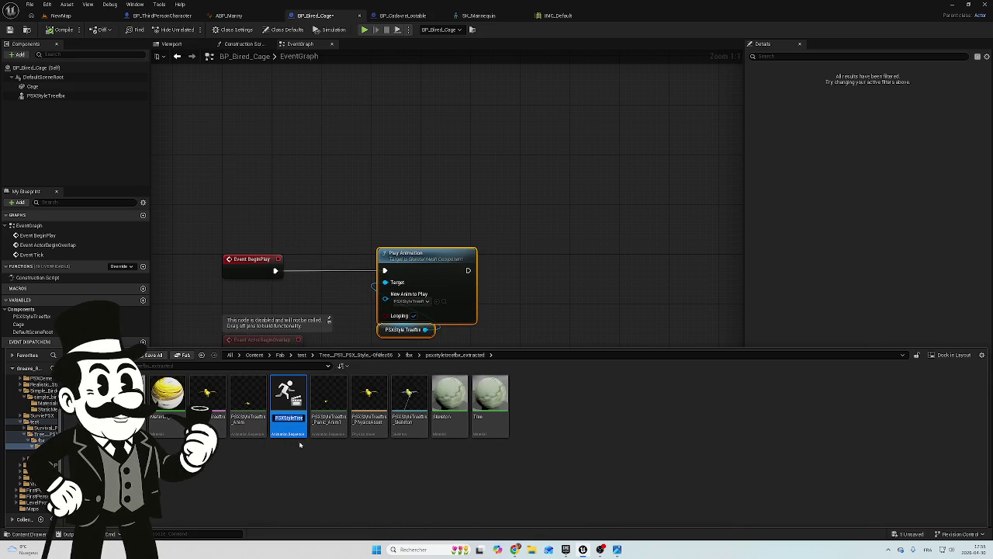
Rename the duplicate to Bird_Panic_Anim and open it in the animation editor
{"action": "key", "text": "Return"}
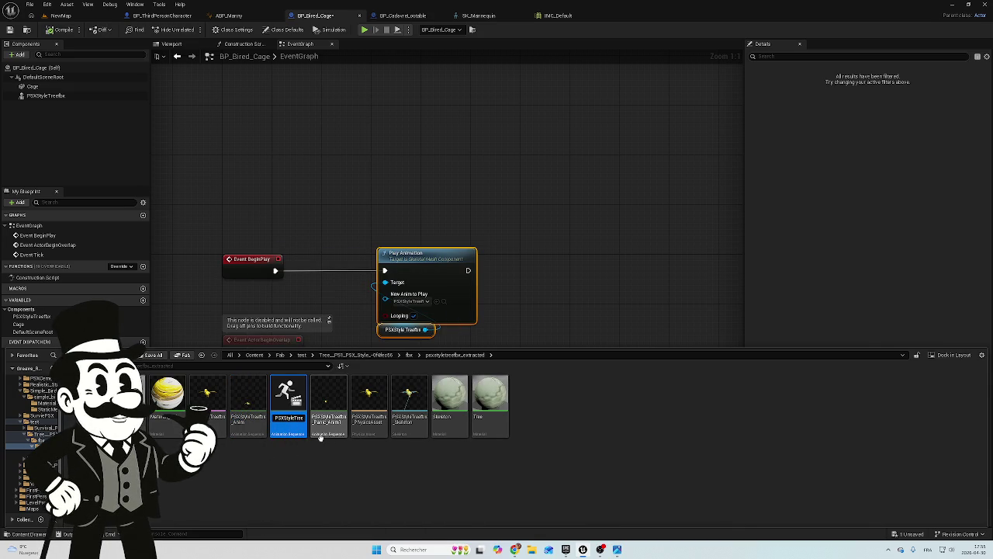
{"action": "type", "text": "1"}
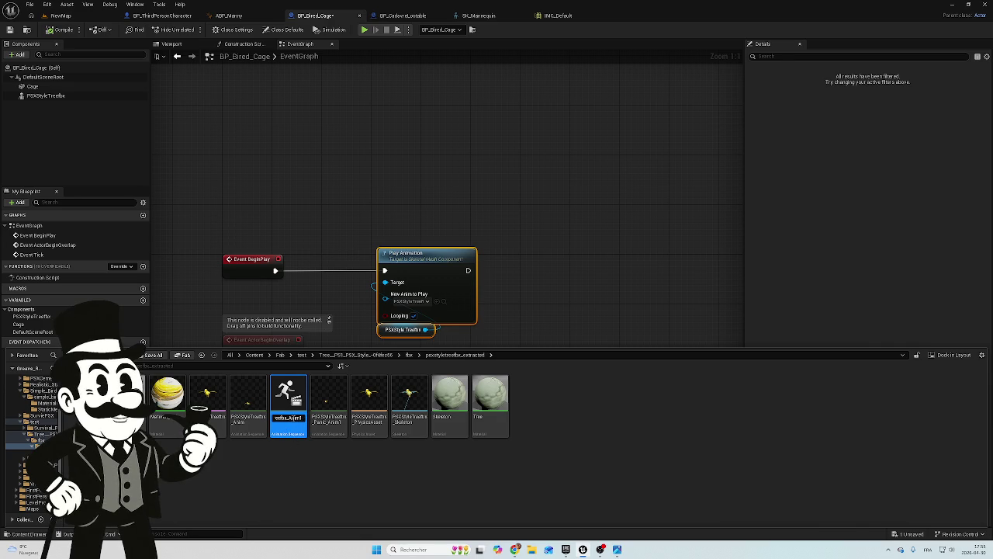
{"action": "type", "text": "_Anim1"}
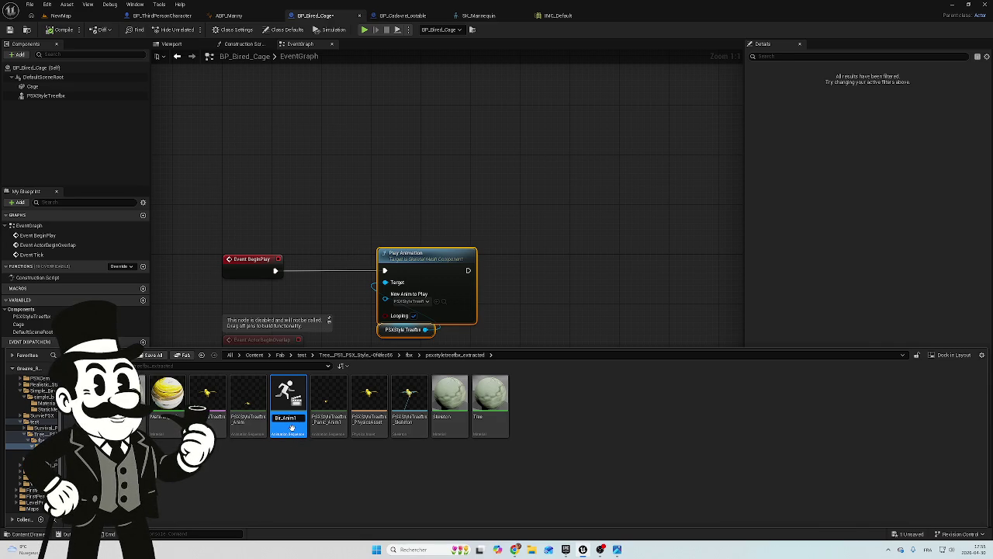
{"action": "type", "text": "Panic"}
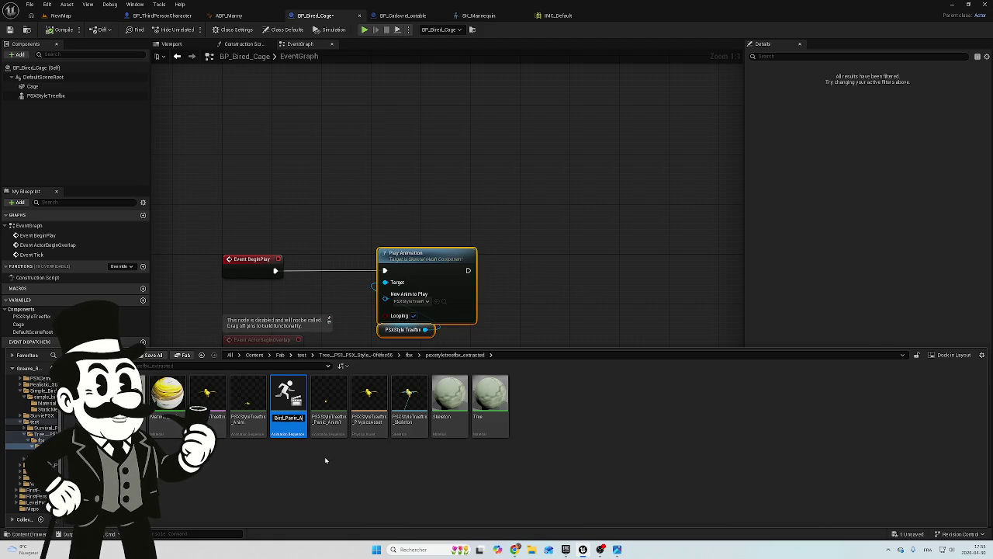
{"action": "key", "text": "Return"}
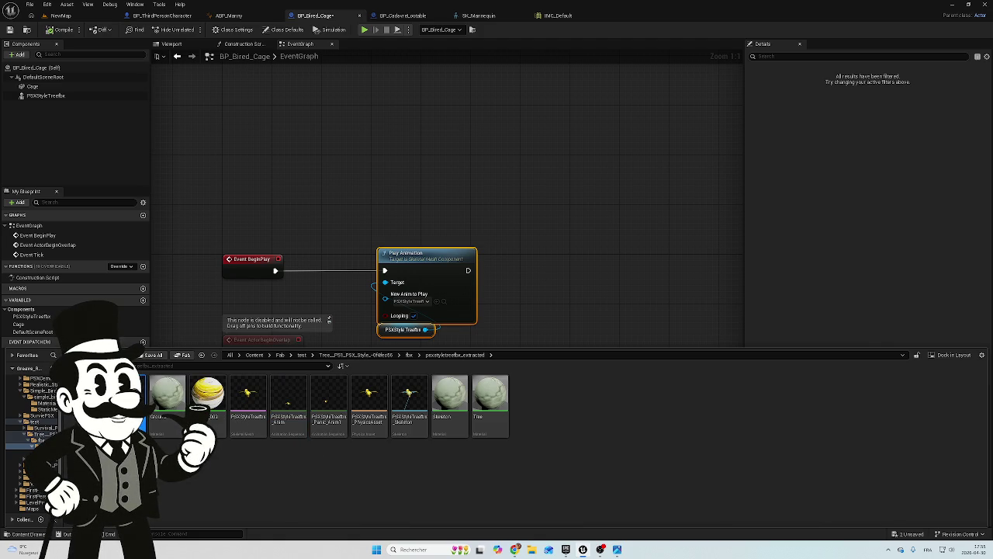
{"action": "double_click", "coordinate": [124, 400]}
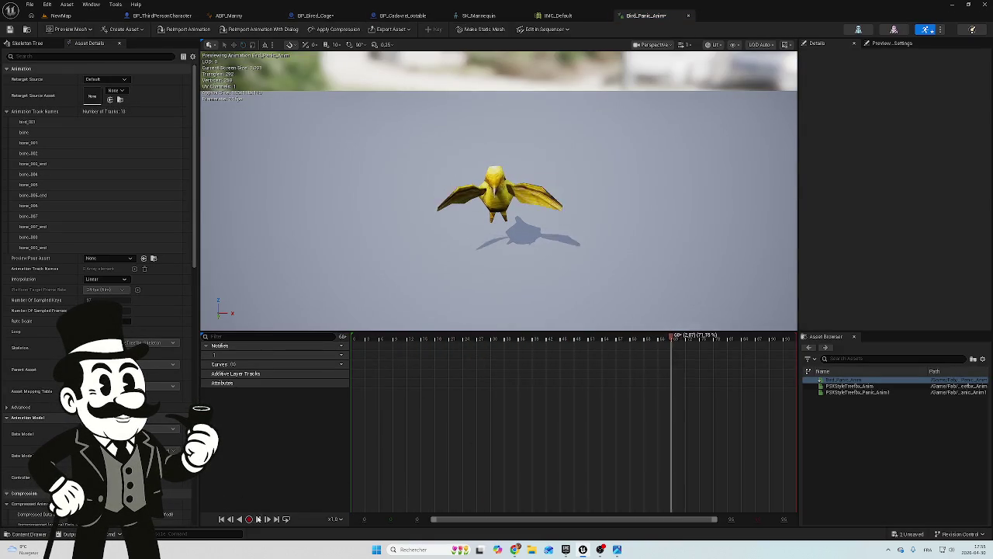
Remove Bird_Panic_Anim's frames before the playhead and preview the shortened flap cycle
{"action": "mouse_move", "coordinate": [675, 342]}
{"action": "left_mouse_down"}
{"action": "mouse_move", "coordinate": [454, 345]}
{"action": "mouse_move", "coordinate": [746, 363]}
{"action": "mouse_move", "coordinate": [450, 361]}
{"action": "mouse_move", "coordinate": [796, 371]}
{"action": "mouse_move", "coordinate": [477, 351]}
{"action": "left_mouse_up"}
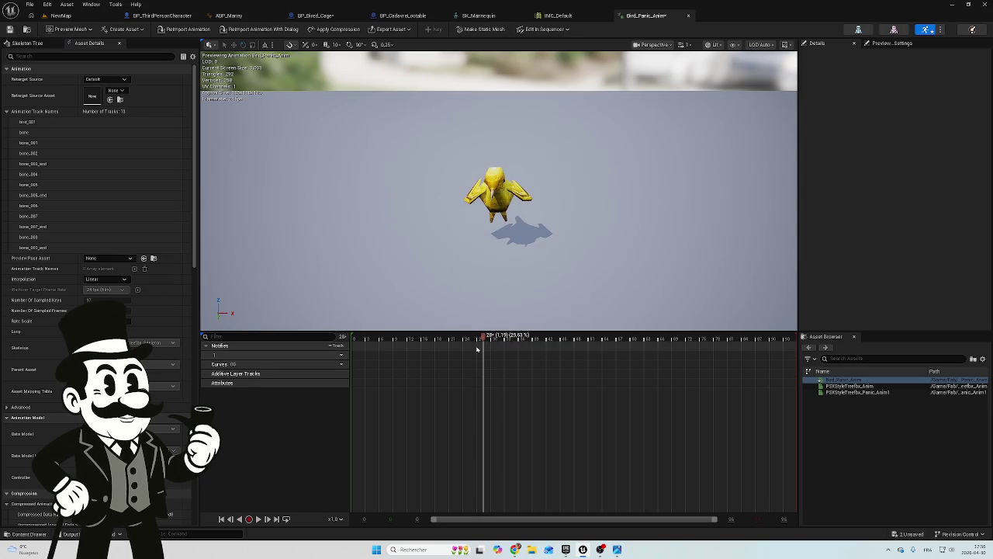
{"action": "right_click", "coordinate": [483, 338]}
{"action": "left_click", "coordinate": [538, 430]}
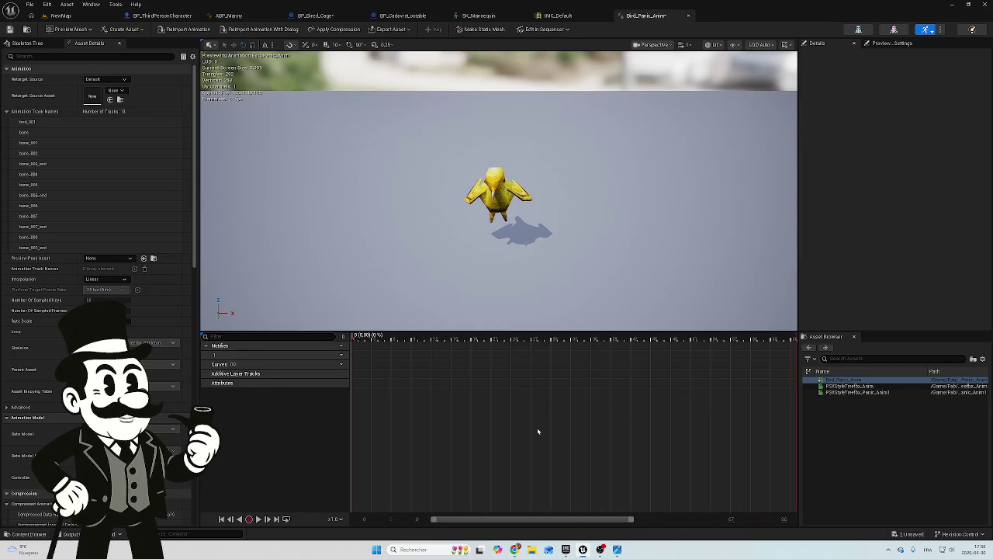
{"action": "left_click", "coordinate": [258, 519]}
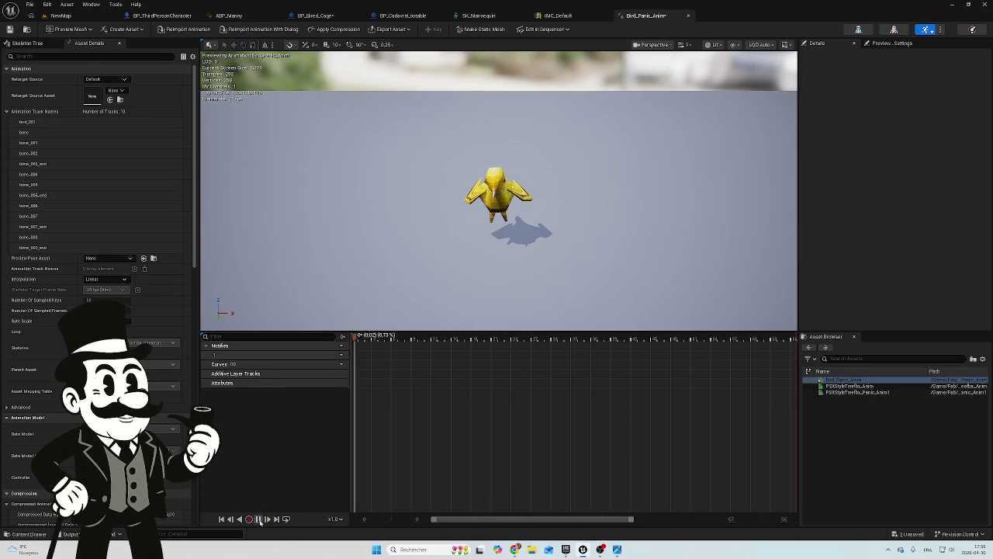
{"action": "left_click", "coordinate": [260, 519]}
{"action": "left_click", "coordinate": [259, 520]}
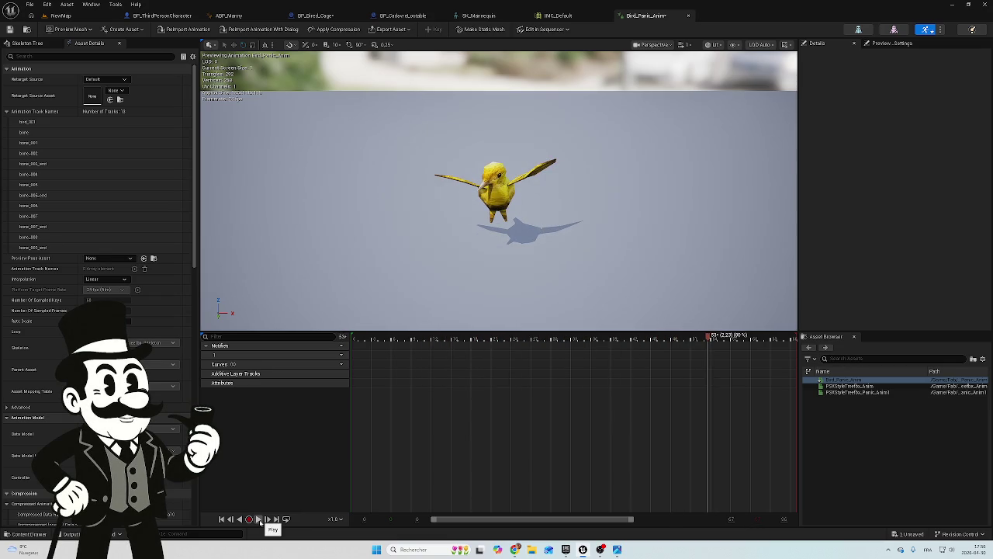
{"action": "left_click", "coordinate": [260, 520]}
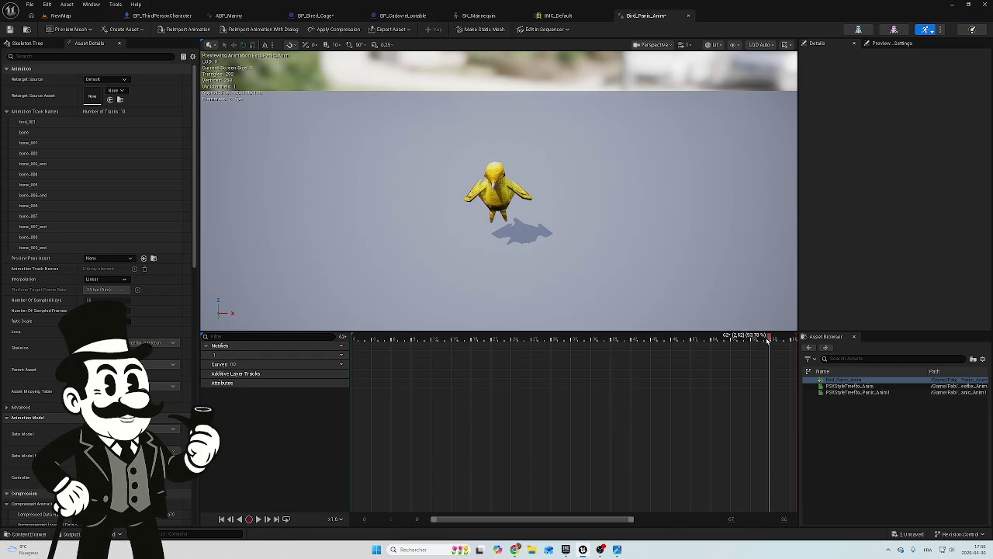
{"action": "mouse_move", "coordinate": [768, 338]}
{"action": "left_mouse_down"}
{"action": "mouse_move", "coordinate": [709, 337]}
{"action": "mouse_move", "coordinate": [736, 336]}
{"action": "left_mouse_up"}
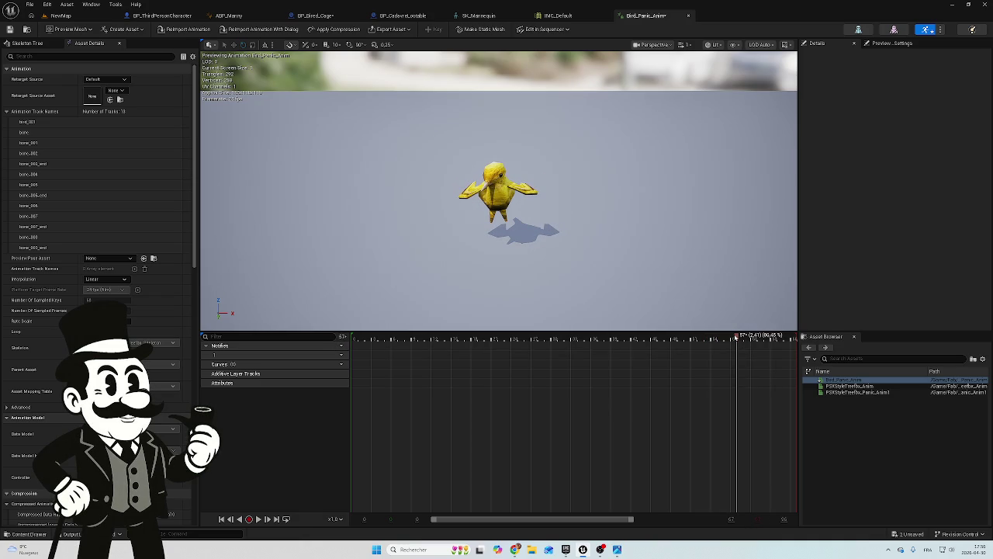
Remove frames 58 to 67 from Bird_Panic_Anim and raise its Rate Scale
{"action": "right_click", "coordinate": [736, 336]}
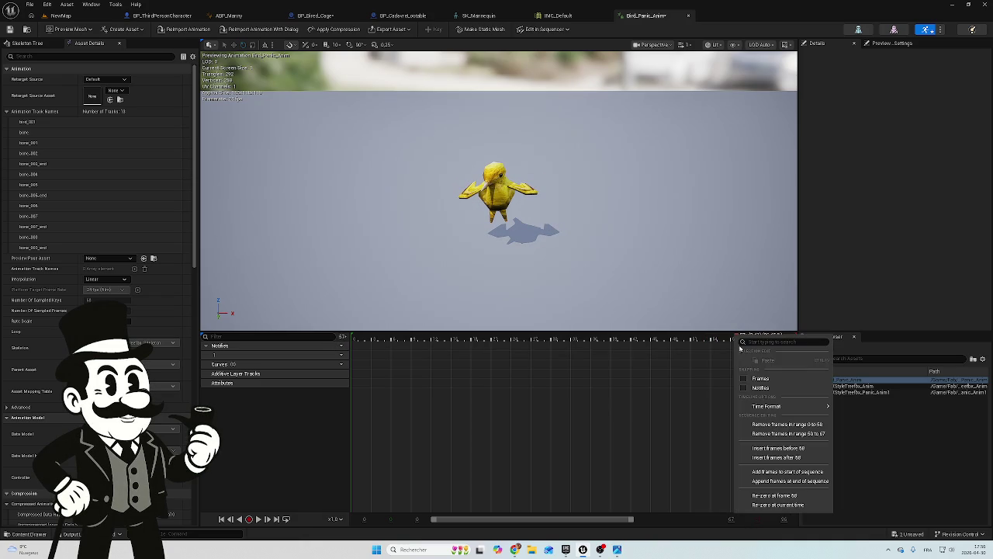
{"action": "left_click", "coordinate": [769, 436]}
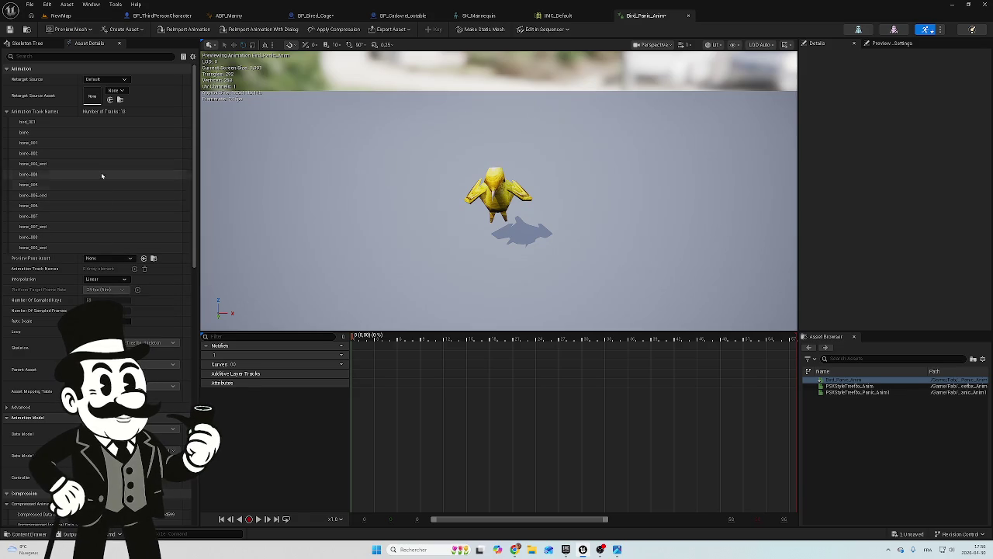
{"action": "left_click", "coordinate": [124, 321]}
{"action": "key", "text": "Return"}
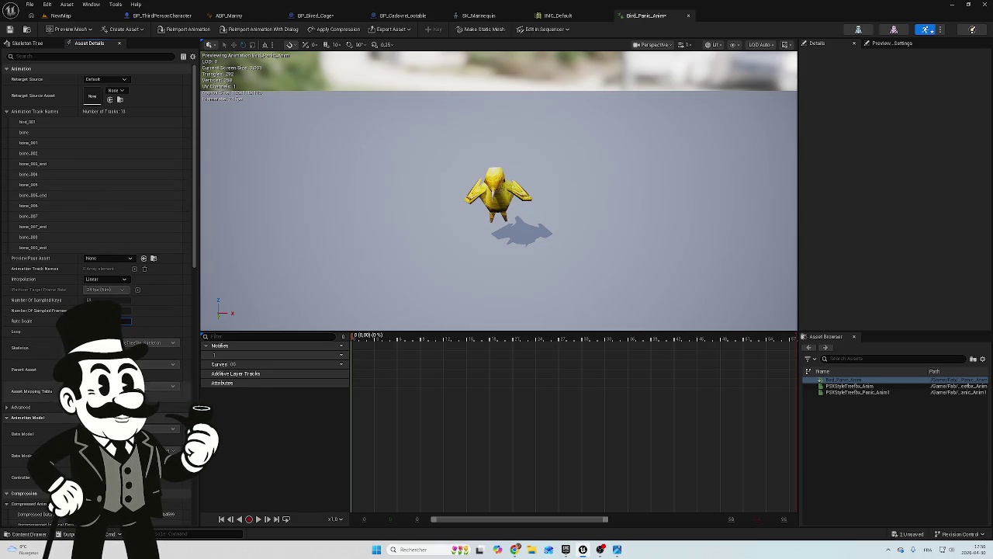
{"action": "left_click", "coordinate": [259, 518]}
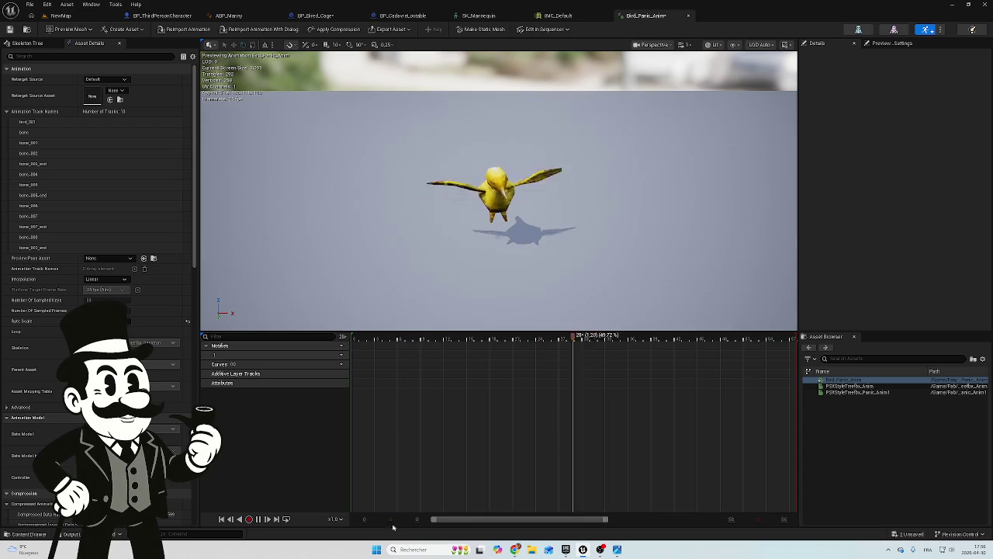
{"action": "left_click", "coordinate": [256, 519]}
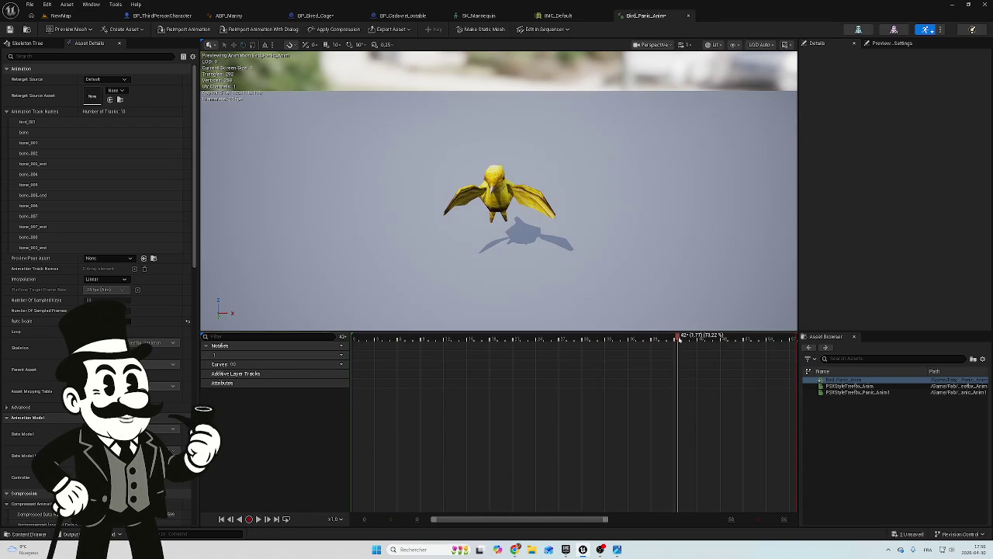
Remove frames 0 to 13 from Bird_Panic_Anim and preview the shorter cycle
{"action": "mouse_move", "coordinate": [664, 341]}
{"action": "left_mouse_down"}
{"action": "mouse_move", "coordinate": [413, 341]}
{"action": "mouse_move", "coordinate": [761, 357]}
{"action": "mouse_move", "coordinate": [348, 364]}
{"action": "mouse_move", "coordinate": [450, 362]}
{"action": "left_mouse_up"}
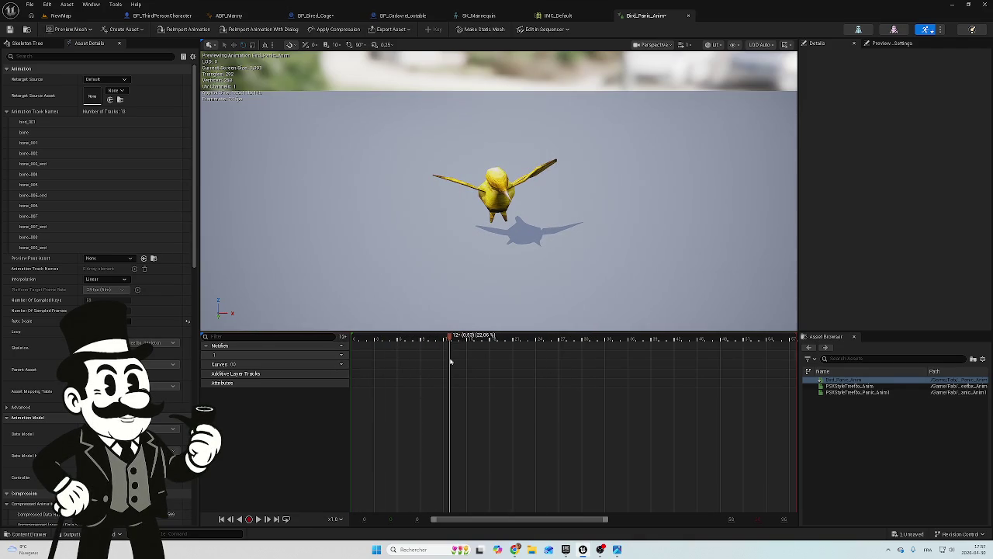
{"action": "right_click", "coordinate": [452, 340]}
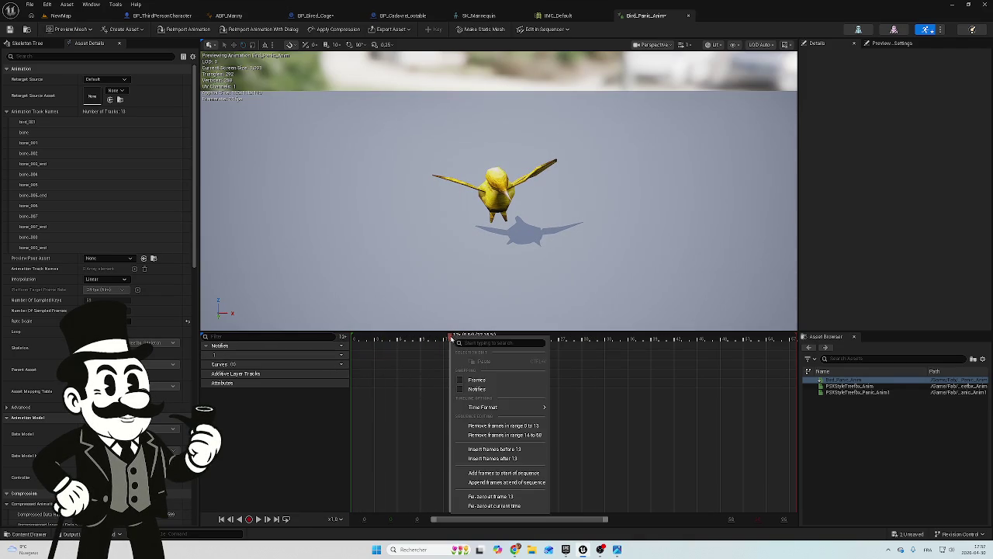
{"action": "left_click", "coordinate": [501, 425]}
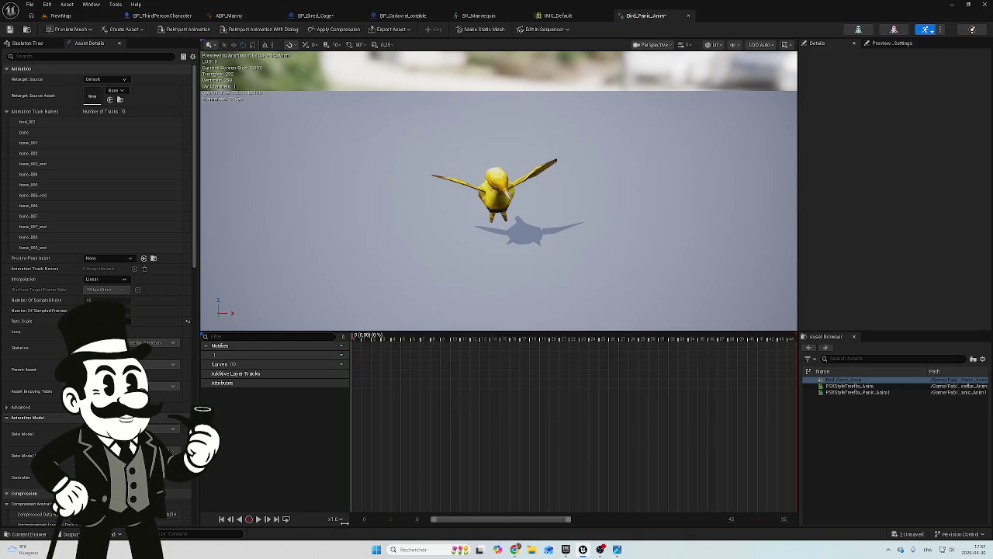
{"action": "left_click", "coordinate": [259, 518]}
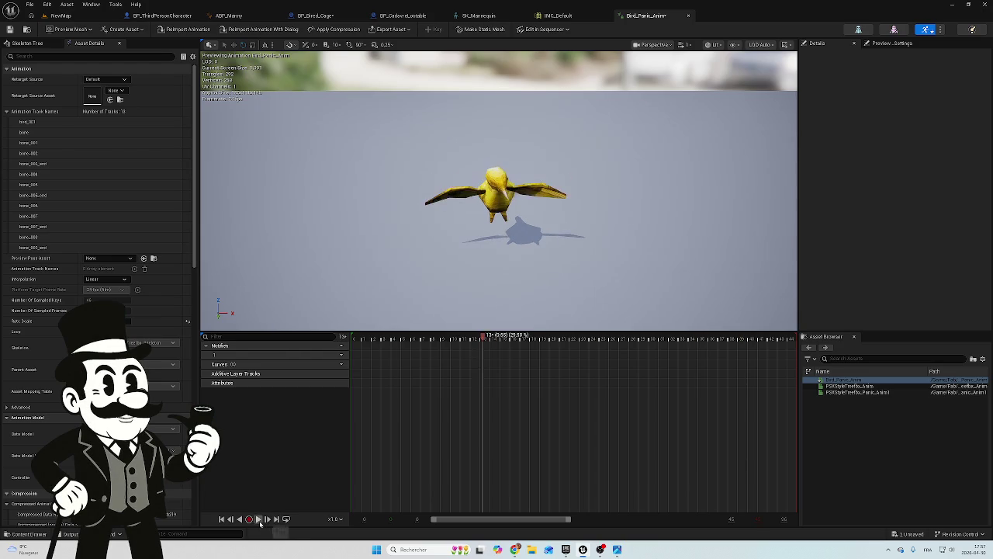
{"action": "left_click", "coordinate": [258, 518]}
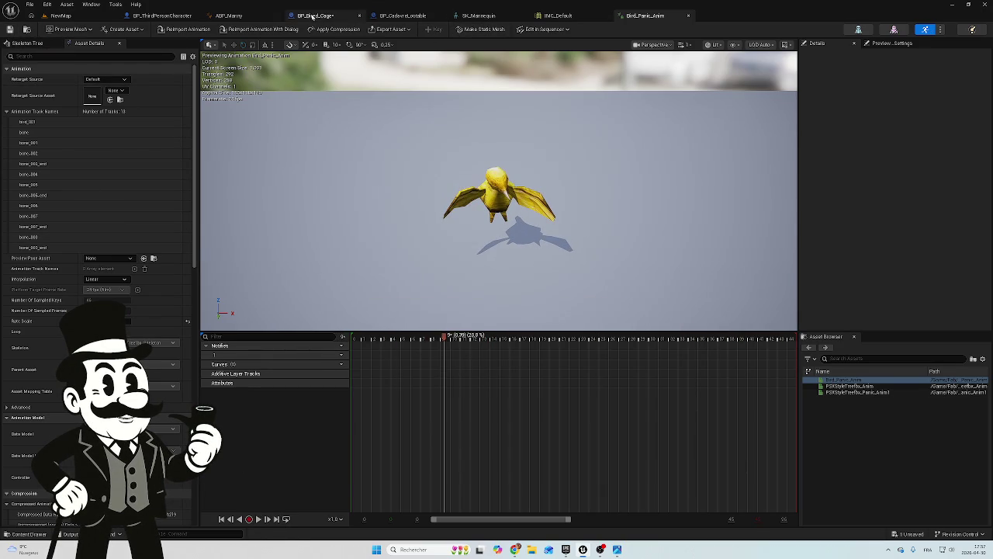
{"action": "left_click", "coordinate": [404, 16]}
Set the cage blueprint's Play Animation node to Bird_Panic_Anim
{"action": "left_click", "coordinate": [314, 15]}
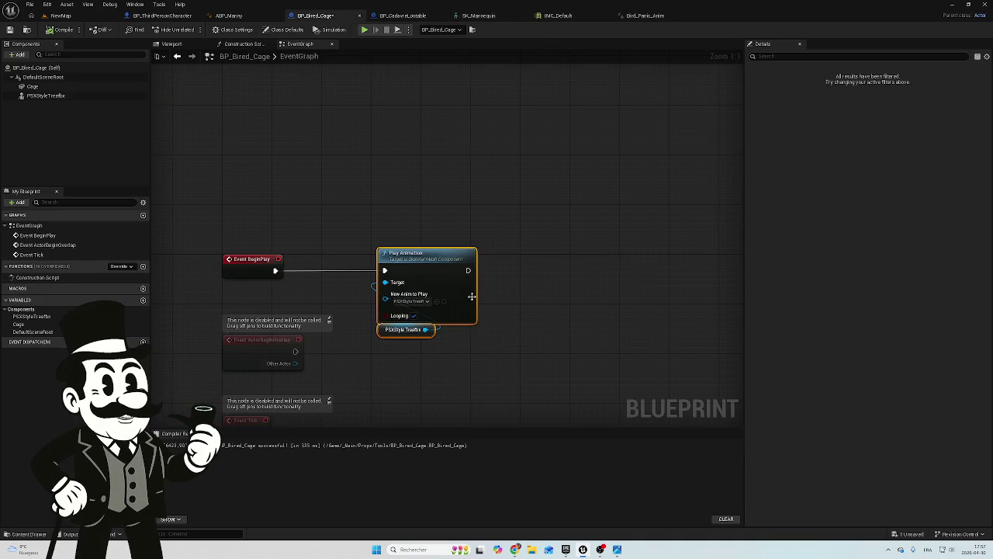
{"action": "left_click", "coordinate": [415, 301]}
{"action": "type", "text": "pan"}
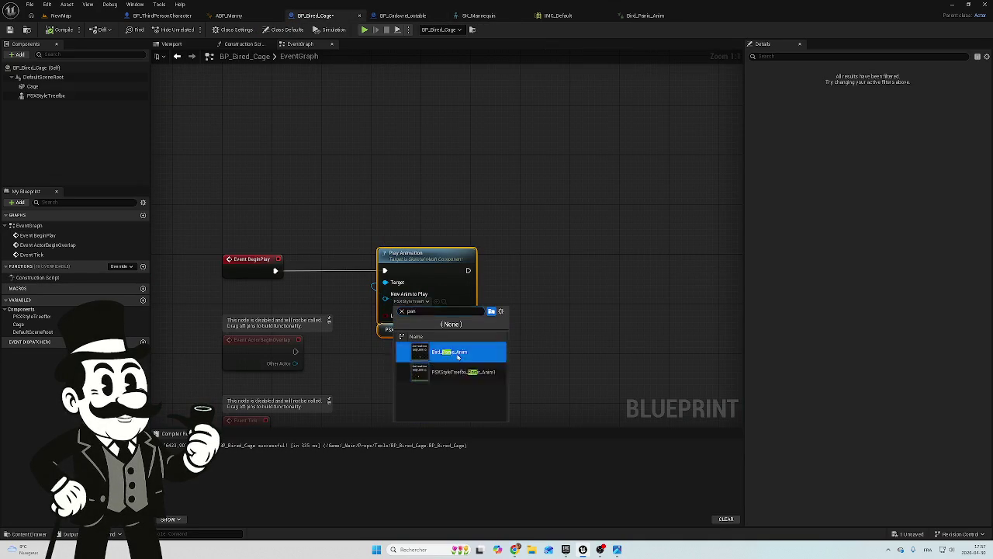
{"action": "left_click", "coordinate": [442, 353]}
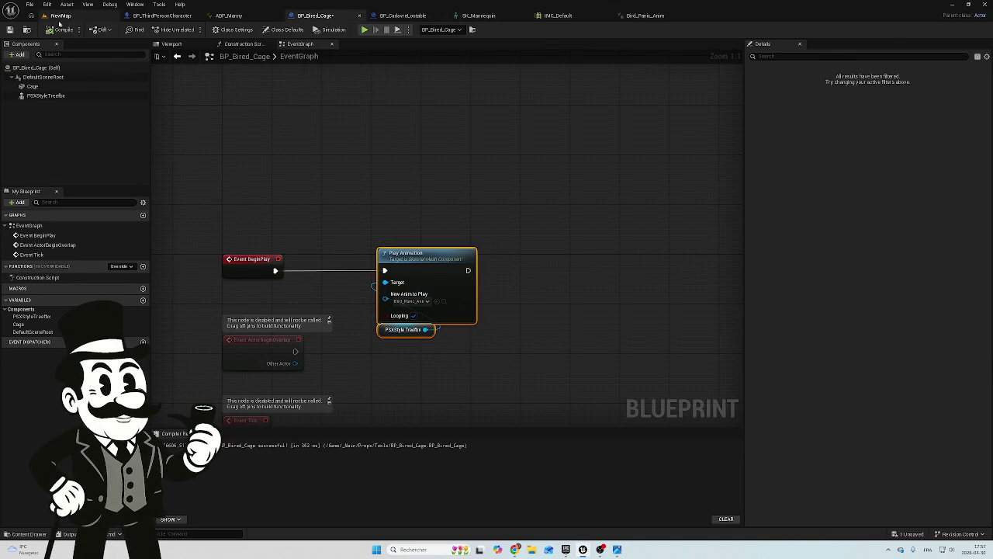
Play-test NewMap to watch the caged bird flap, then stop the session
{"action": "left_click", "coordinate": [61, 16]}
{"action": "left_click", "coordinate": [192, 30]}
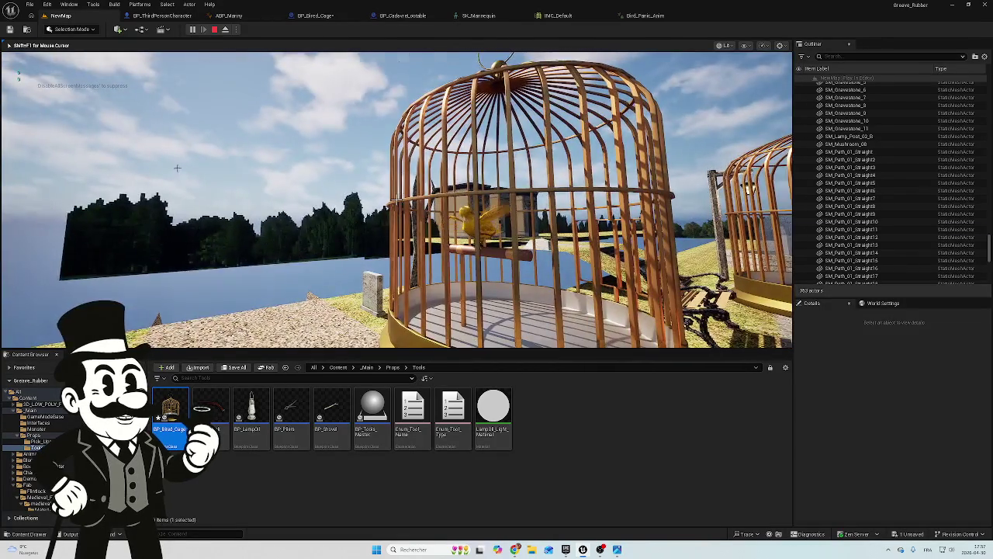
{"action": "key", "text": "Escape"}
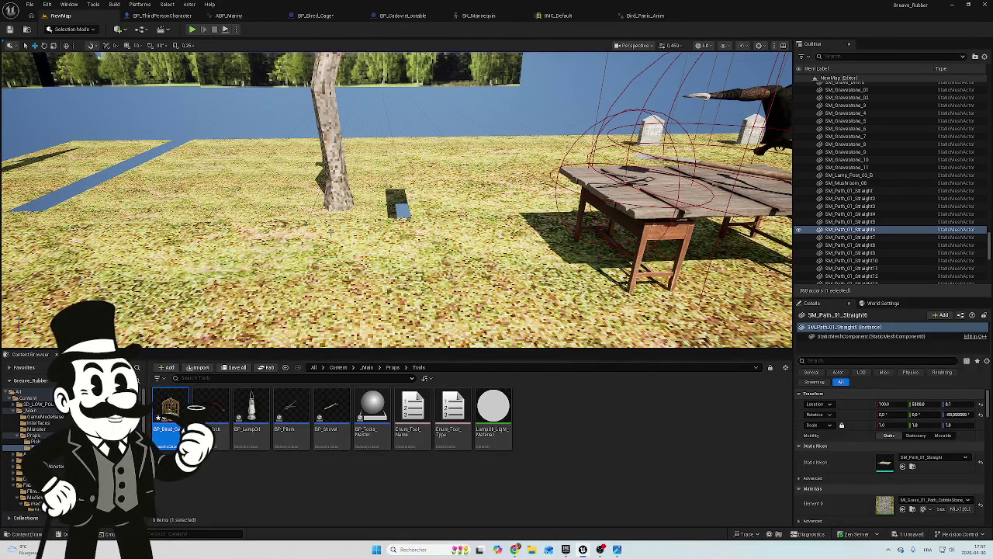
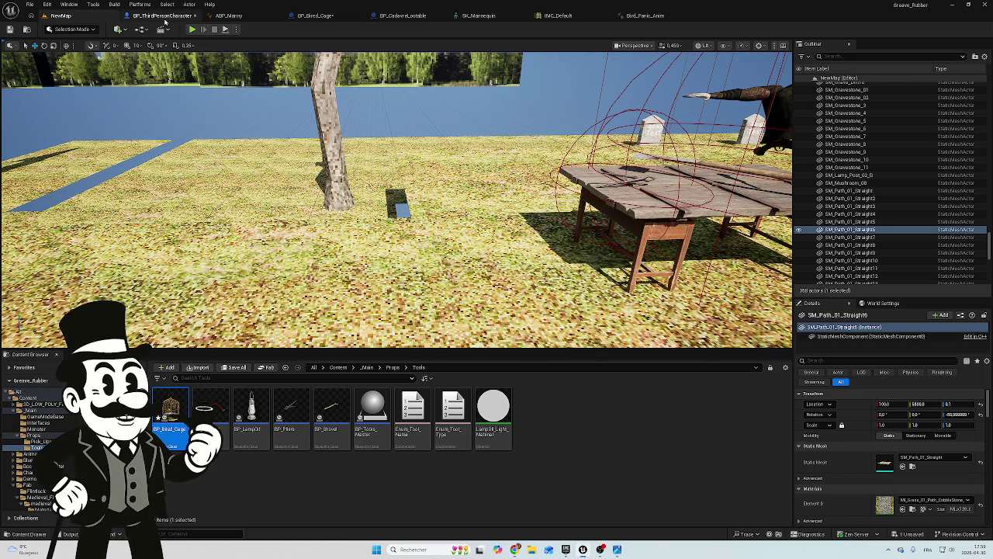
Switch from BP_ThirdPersonCharacter to the BP_Bired_Cage Blueprint and show it in the 3D viewport
{"action": "left_click", "coordinate": [170, 16]}
{"action": "left_click", "coordinate": [314, 16]}
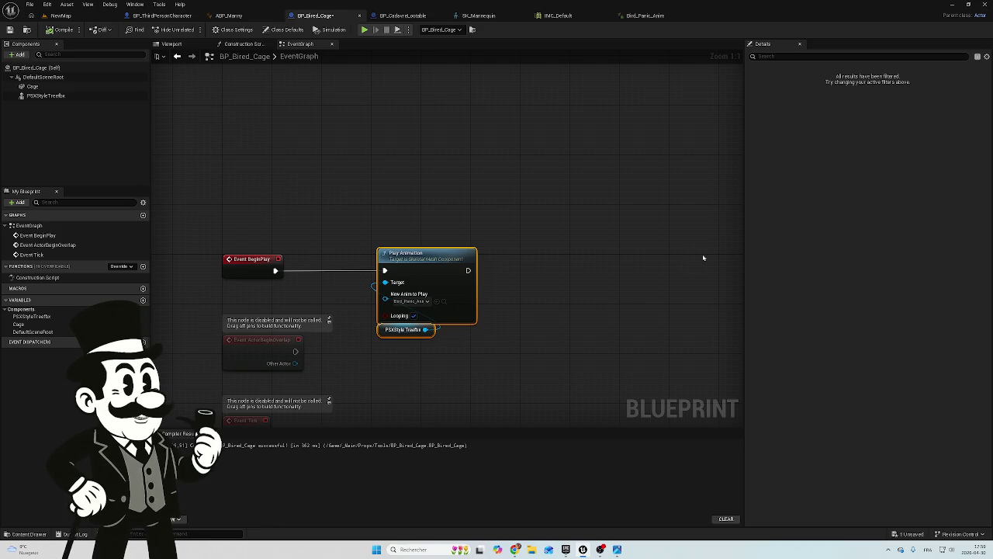
{"action": "left_click", "coordinate": [166, 45]}
Orbit to cage eye level and parent the bird mesh component under the Cage component
{"action": "scroll", "coordinate": [297, 195], "scroll_direction": "down", "scroll_amount": 10}
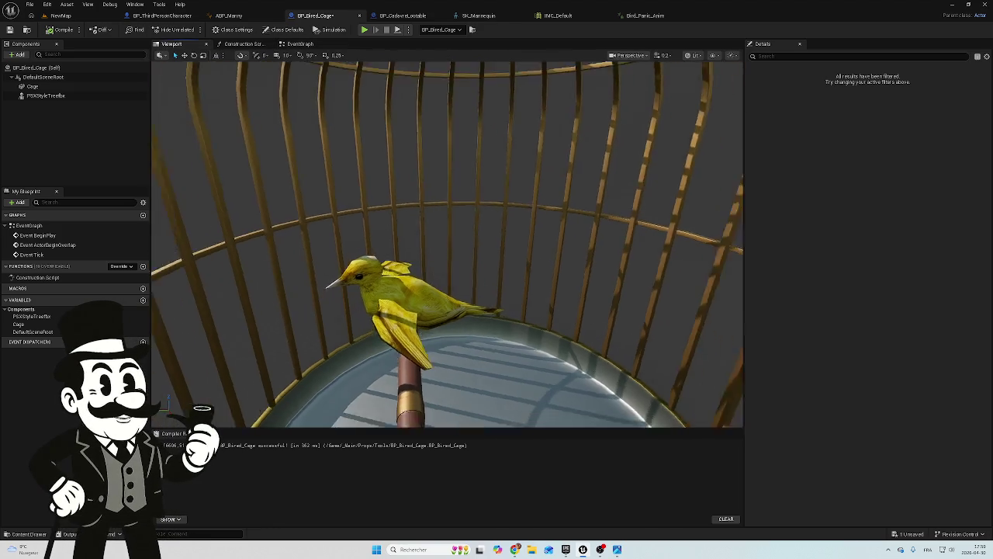
{"action": "mouse_move", "coordinate": [332, 188]}
{"action": "left_mouse_down"}
{"action": "mouse_move", "coordinate": [307, 190]}
{"action": "mouse_move", "coordinate": [332, 188]}
{"action": "left_mouse_up"}
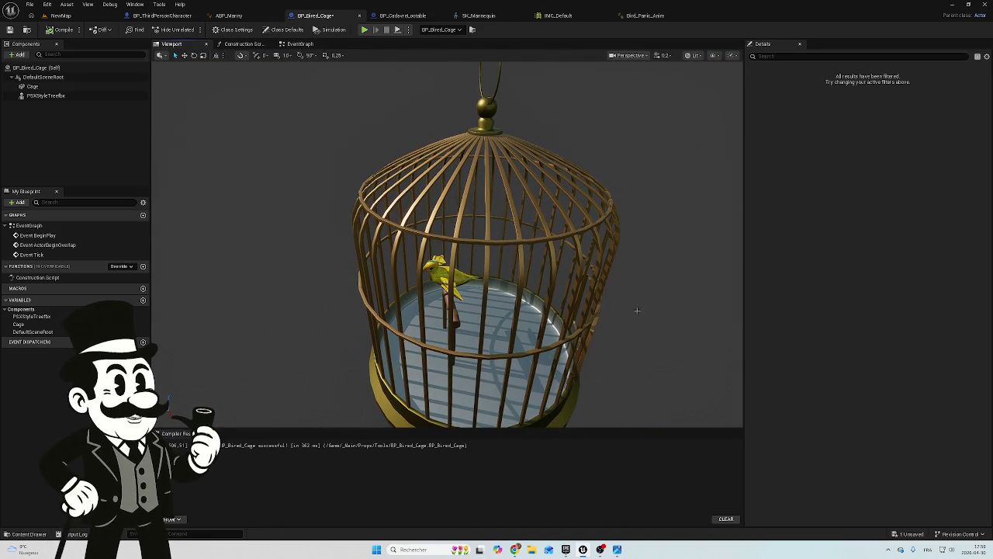
{"action": "mouse_move", "coordinate": [596, 243]}
{"action": "left_mouse_down"}
{"action": "mouse_move", "coordinate": [596, 220]}
{"action": "mouse_move", "coordinate": [596, 242]}
{"action": "mouse_move", "coordinate": [150, 153]}
{"action": "left_mouse_up"}
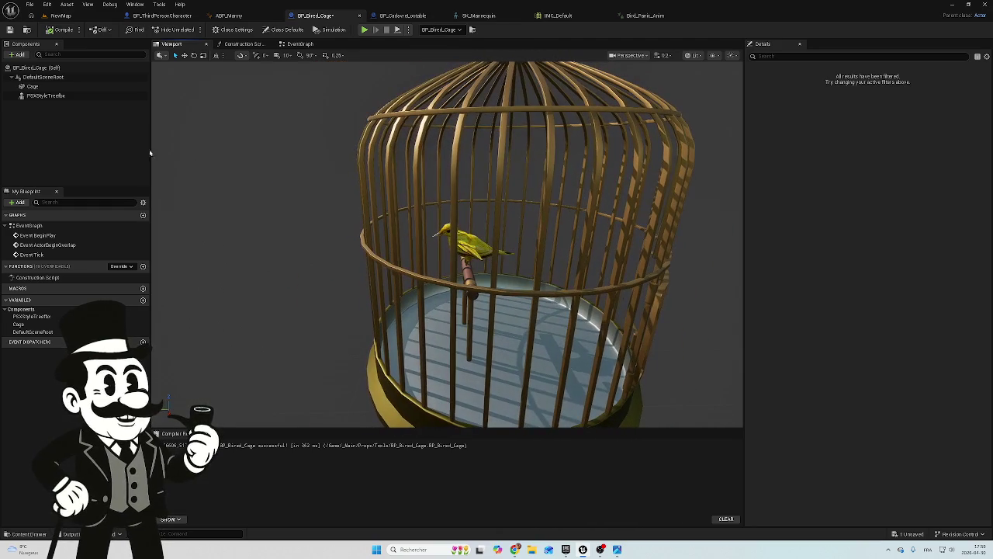
{"action": "left_click", "coordinate": [48, 96]}
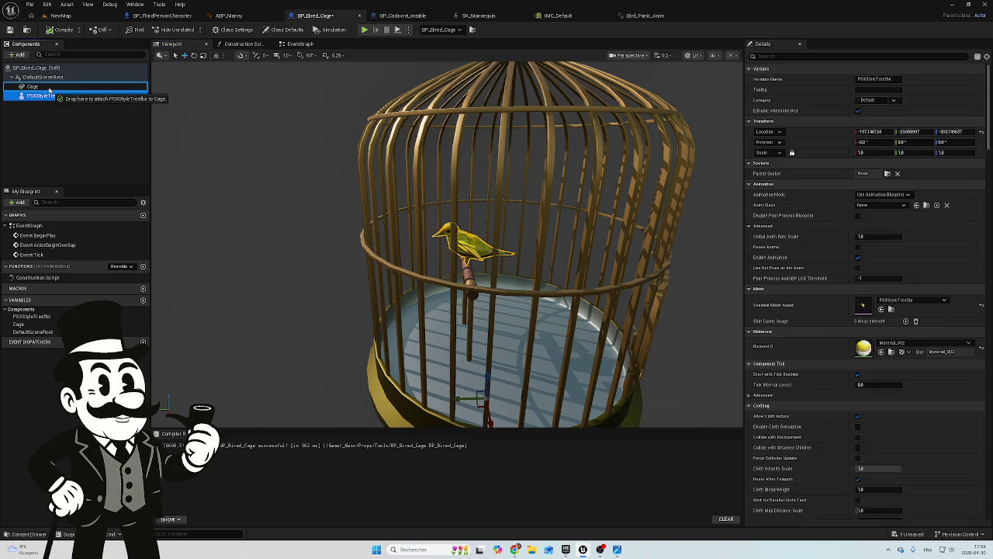
{"action": "left_click_drag", "start_coordinate": [48, 96], "coordinate": [51, 89]}
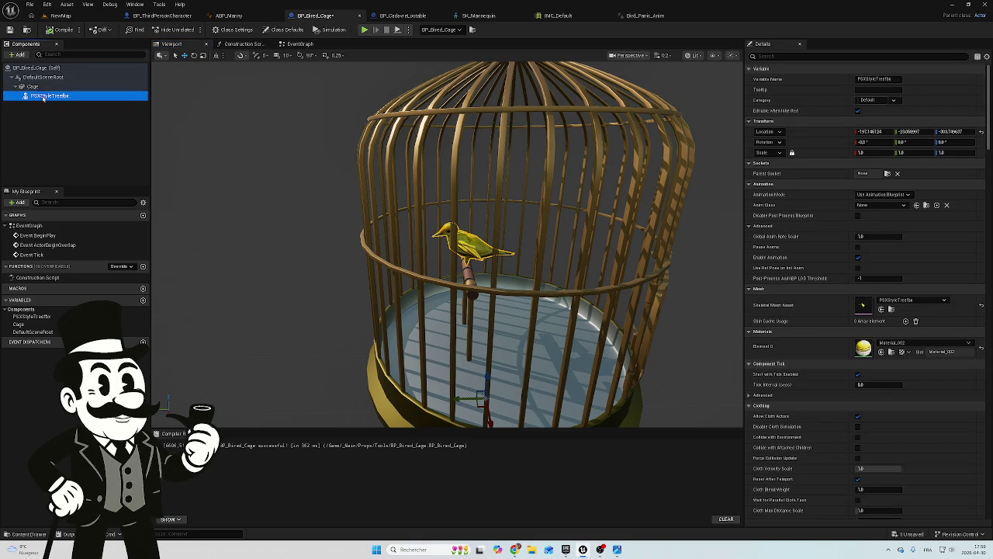
{"action": "left_click", "coordinate": [43, 88]}
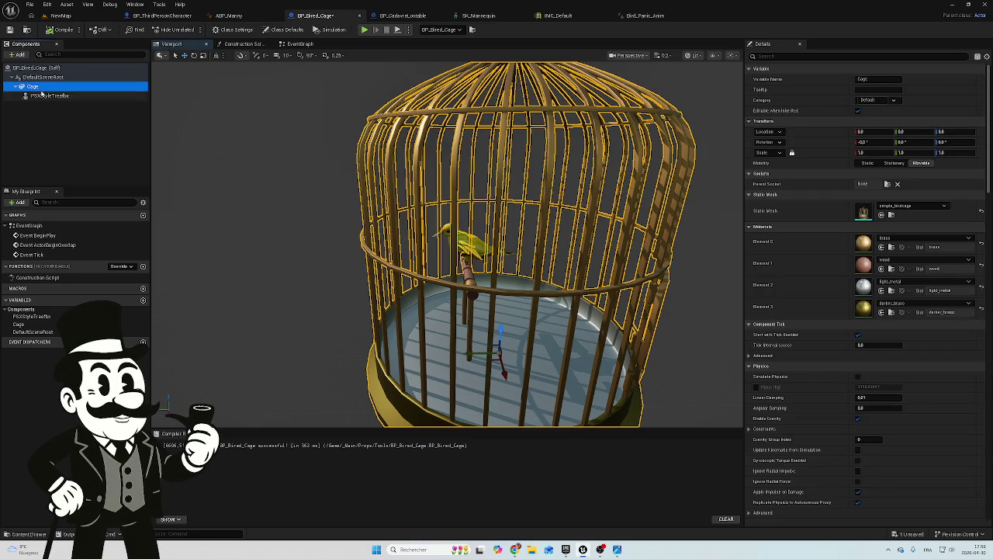
{"action": "left_click", "coordinate": [43, 77]}
{"action": "left_click", "coordinate": [20, 54]}
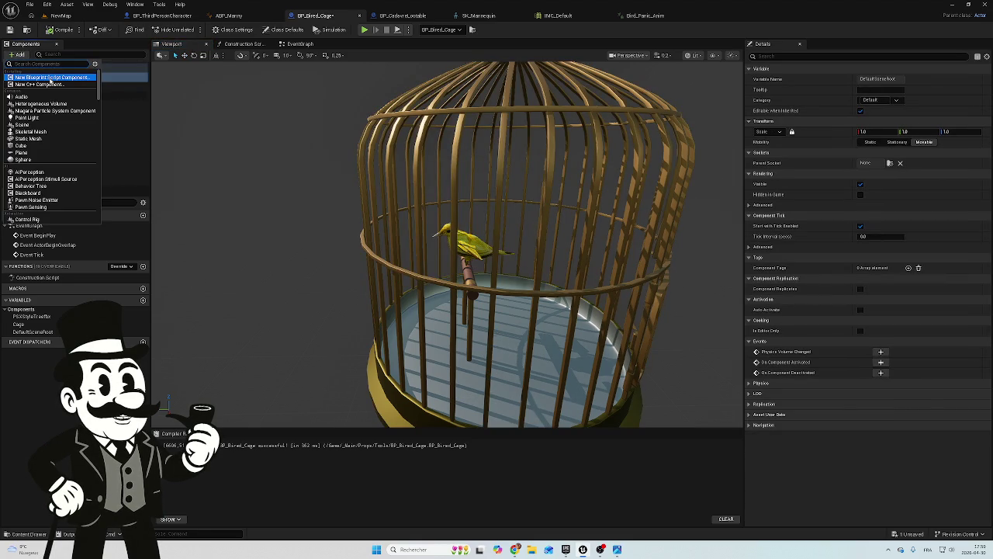
Search 'coll' and add a Box Collision component named Box
{"action": "type", "text": "c"}
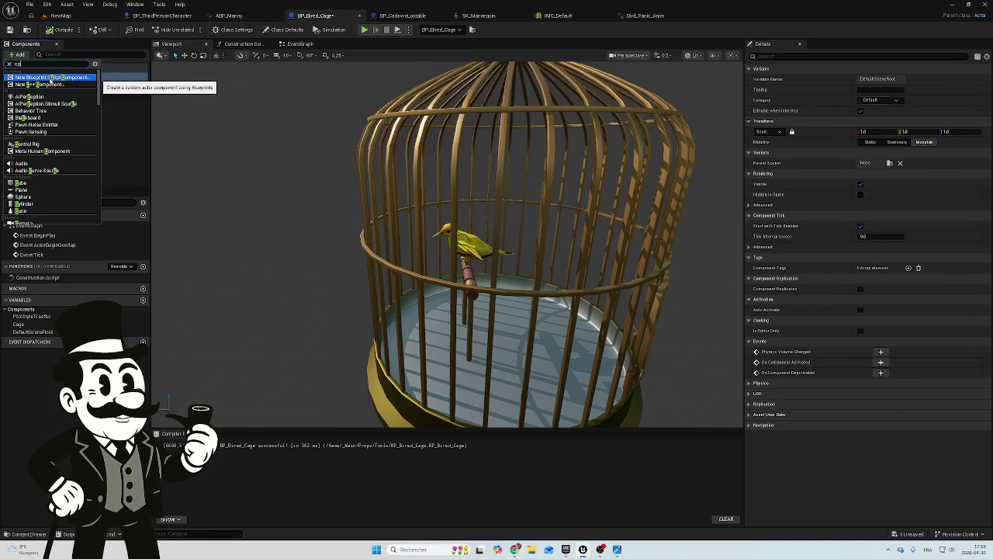
{"action": "type", "text": "oll"}
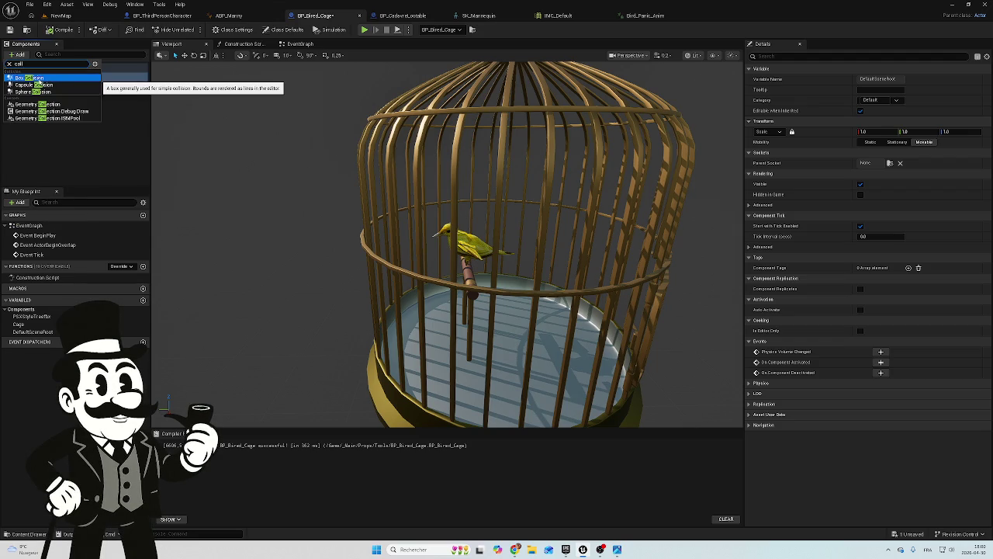
{"action": "left_click", "coordinate": [33, 79]}
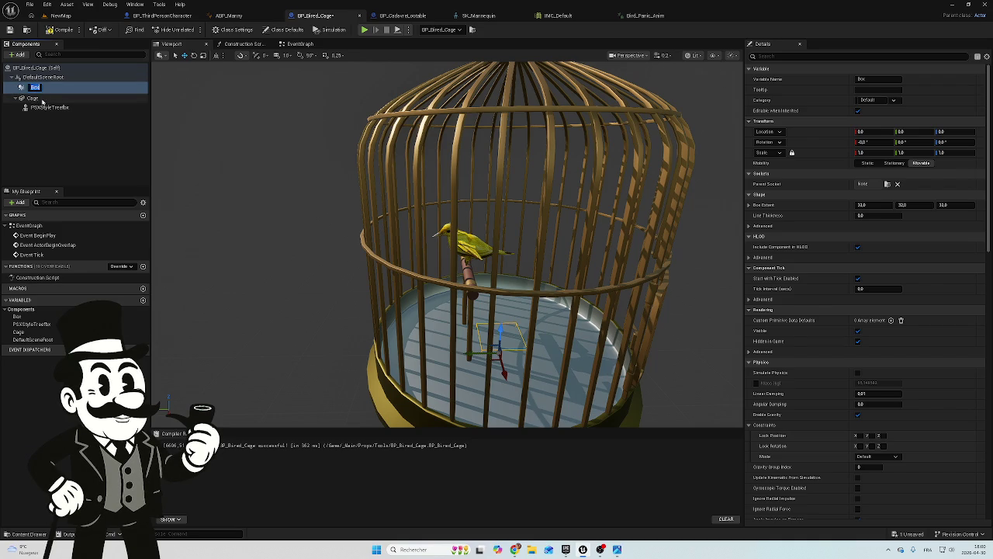
Parent Box under Cage and scale it up along X, Y and Z around the cage
{"action": "left_click_drag", "start_coordinate": [48, 91], "coordinate": [45, 99]}
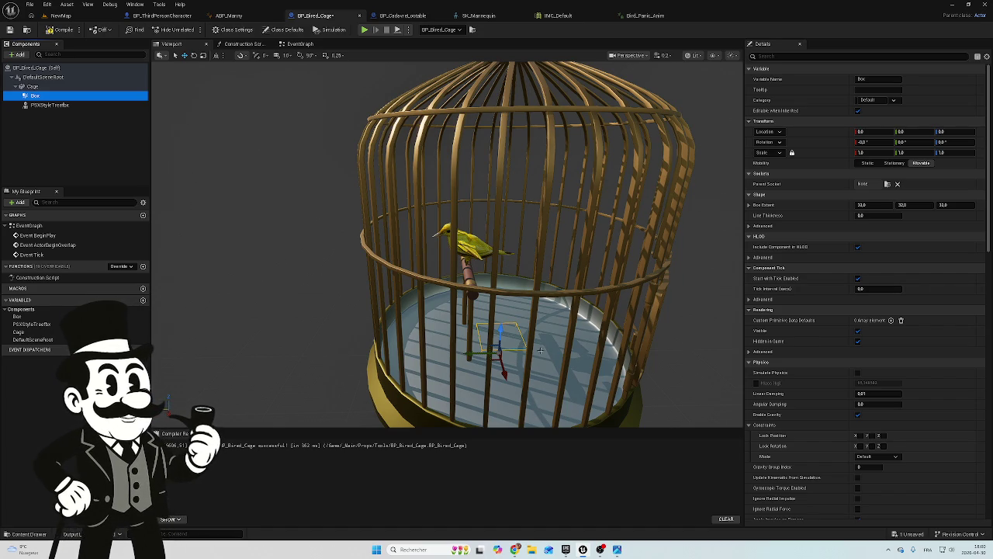
{"action": "mouse_move", "coordinate": [583, 334]}
{"action": "left_mouse_down"}
{"action": "mouse_move", "coordinate": [636, 334]}
{"action": "mouse_move", "coordinate": [590, 322]}
{"action": "left_mouse_up"}
{"action": "key", "text": "space"}
{"action": "key", "text": "space"}
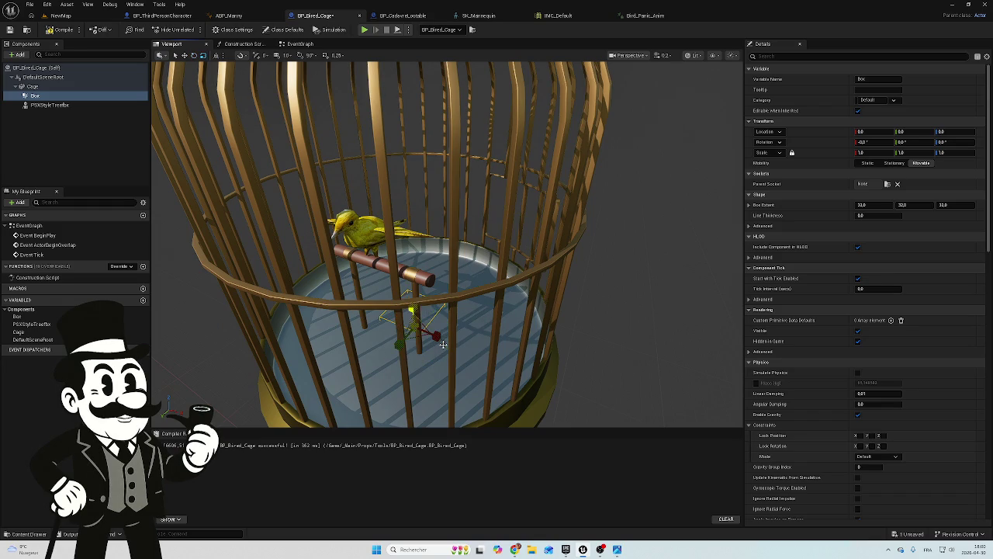
{"action": "mouse_move", "coordinate": [436, 340]}
{"action": "left_mouse_down"}
{"action": "mouse_move", "coordinate": [512, 369]}
{"action": "mouse_move", "coordinate": [496, 357]}
{"action": "left_mouse_up"}
{"action": "mouse_move", "coordinate": [404, 339]}
{"action": "left_mouse_down"}
{"action": "mouse_move", "coordinate": [462, 289]}
{"action": "mouse_move", "coordinate": [543, 271]}
{"action": "mouse_move", "coordinate": [512, 116]}
{"action": "mouse_move", "coordinate": [466, 233]}
{"action": "mouse_move", "coordinate": [498, 360]}
{"action": "left_mouse_up"}
Stretch the Box to the cage's full height and frame it in view
{"action": "mouse_move", "coordinate": [500, 405]}
{"action": "left_mouse_down"}
{"action": "mouse_move", "coordinate": [500, 369]}
{"action": "mouse_move", "coordinate": [497, 401]}
{"action": "left_mouse_up"}
{"action": "key", "text": "f"}
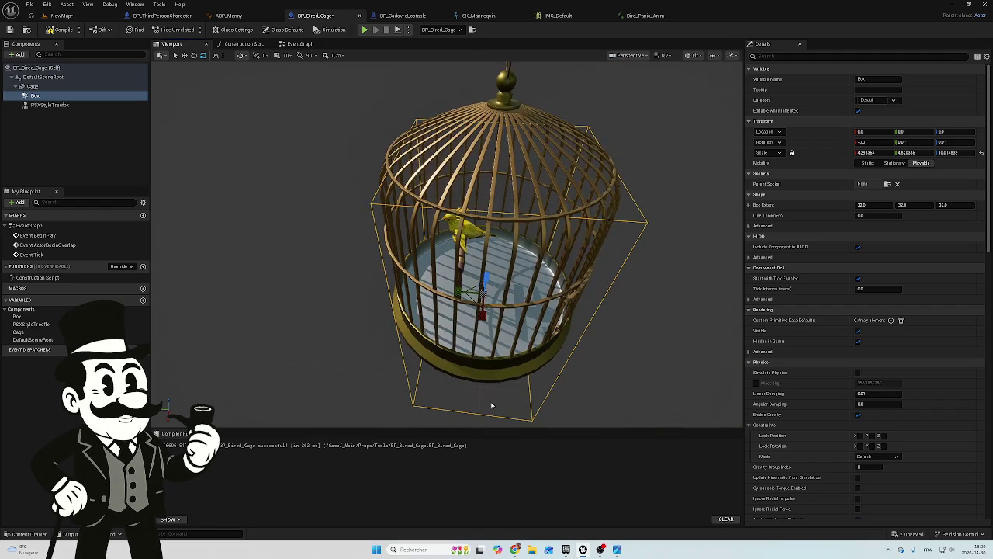
{"action": "left_click", "coordinate": [485, 315]}
{"action": "left_click_drag", "start_coordinate": [485, 315], "coordinate": [539, 327]}
Offset the Box about 4.88 on Y and -5.0 on Z to enclose the cage
{"action": "double_click", "coordinate": [35, 96]}
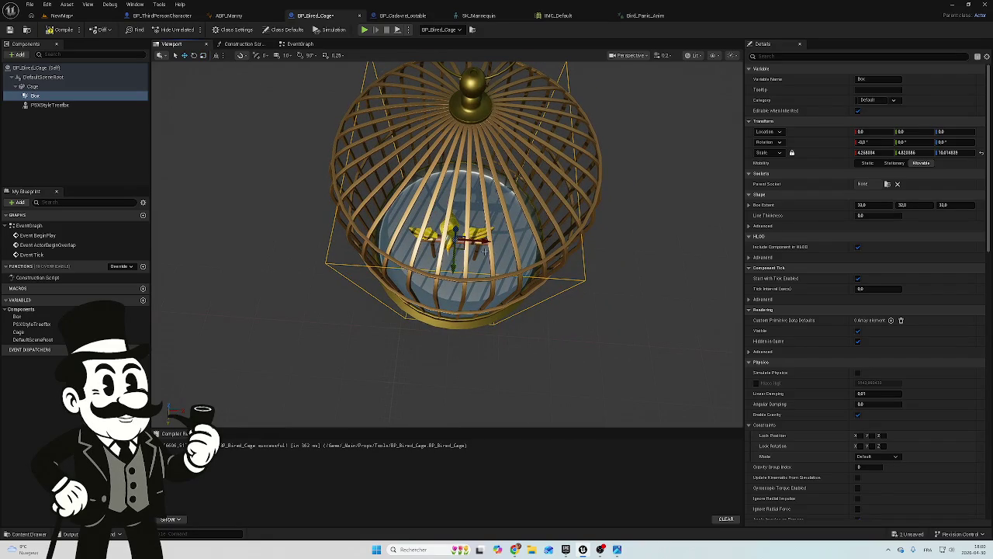
{"action": "left_click_drag", "start_coordinate": [461, 240], "coordinate": [461, 241]}
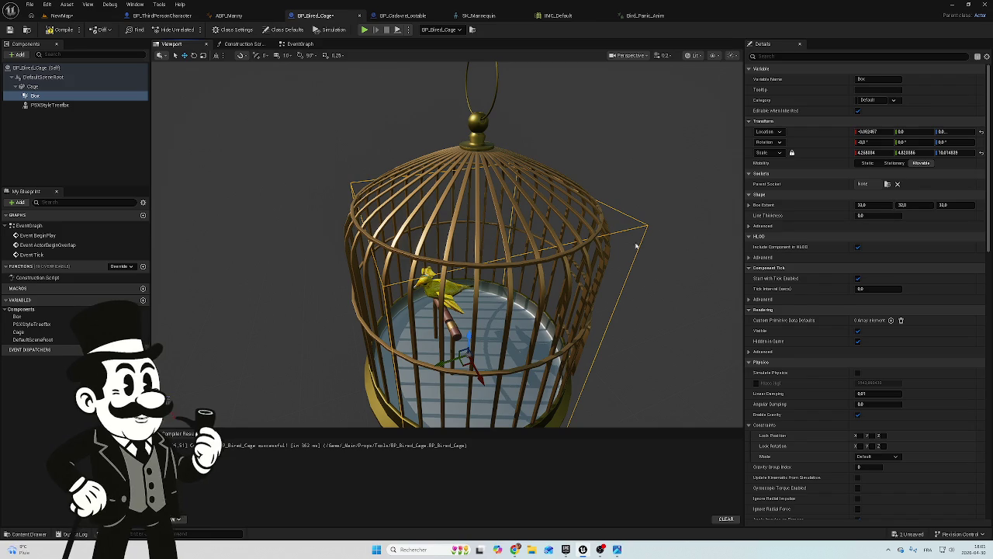
{"action": "left_click_drag", "start_coordinate": [699, 237], "coordinate": [671, 233]}
{"action": "left_click_drag", "start_coordinate": [419, 380], "coordinate": [535, 380]}
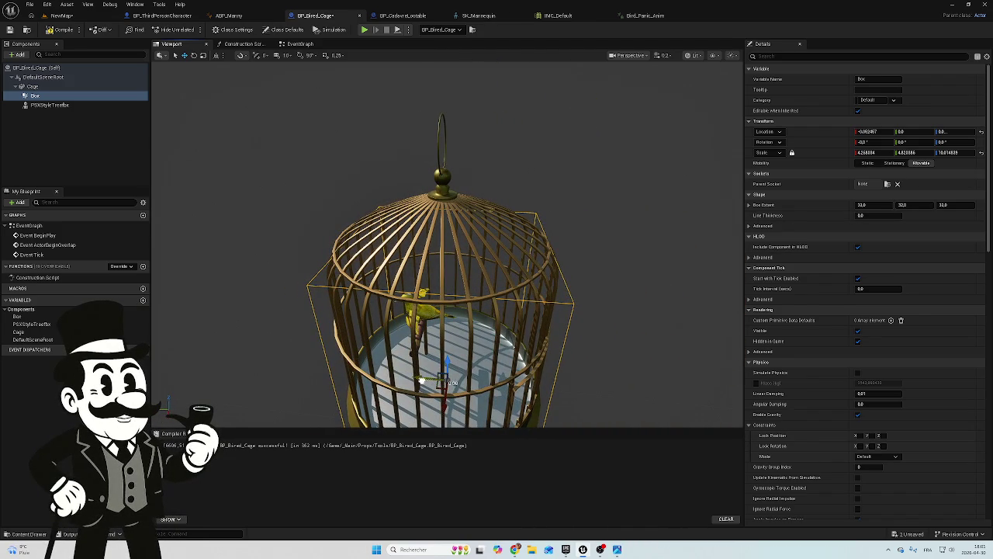
{"action": "mouse_move", "coordinate": [422, 380]}
{"action": "left_mouse_down"}
{"action": "mouse_move", "coordinate": [345, 379]}
{"action": "mouse_move", "coordinate": [346, 329]}
{"action": "left_mouse_up"}
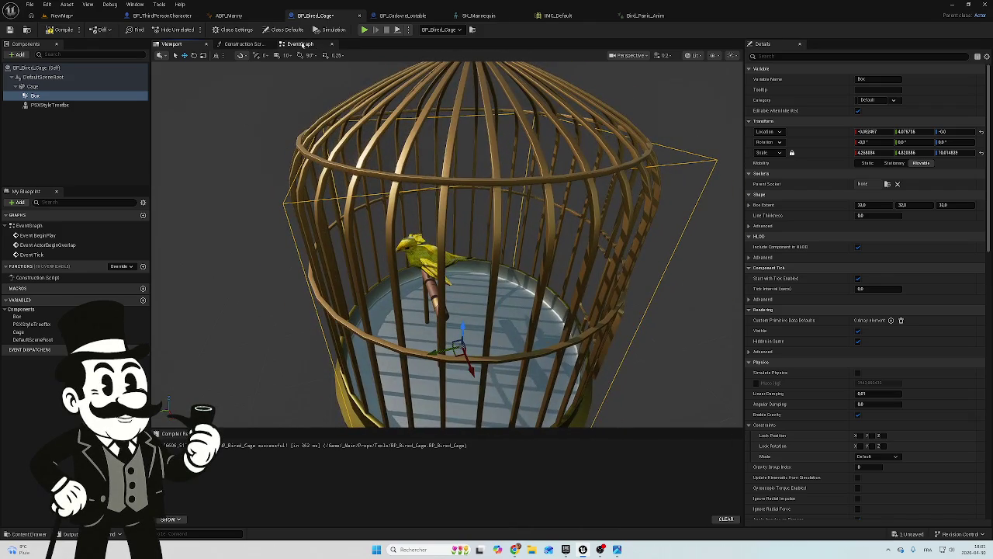
Place an Add Floating Pawn Movement node above Play Animation and move the PSXStyle Treefbx reference up
{"action": "left_click", "coordinate": [299, 44]}
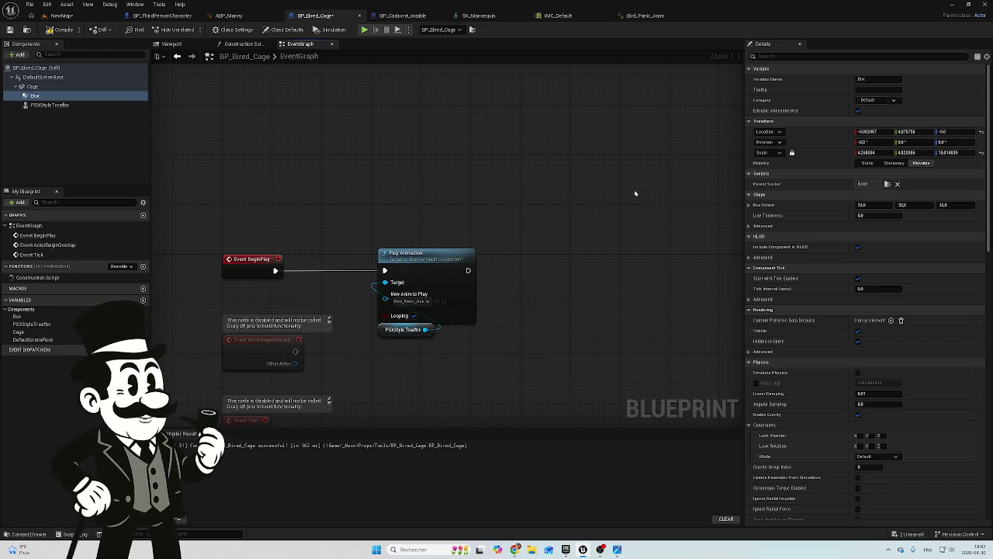
{"action": "right_click", "coordinate": [436, 153]}
{"action": "type", "text": "flotin"}
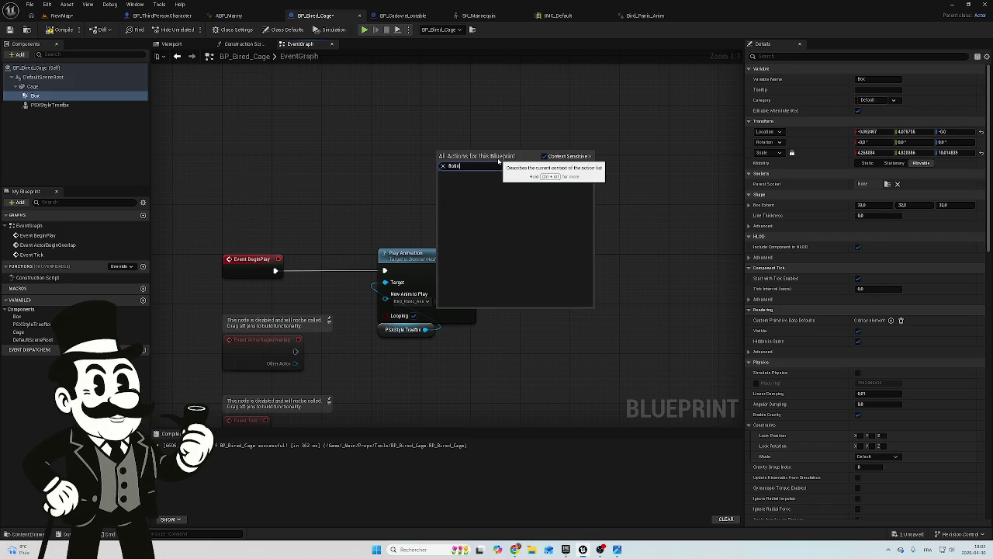
{"action": "key", "text": "BackSpace"}
{"action": "key", "text": "BackSpace"}
{"action": "key", "text": "BackSpace"}
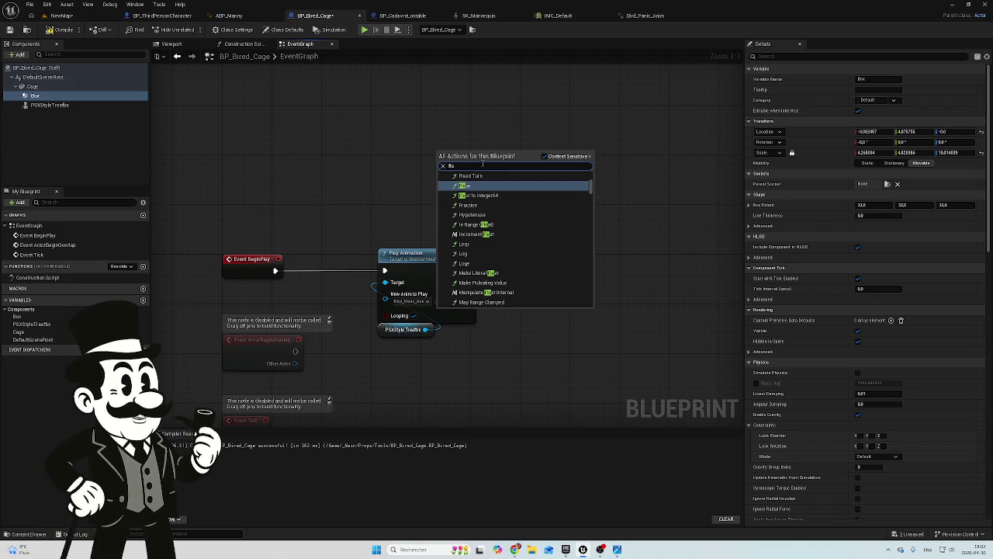
{"action": "type", "text": "at"}
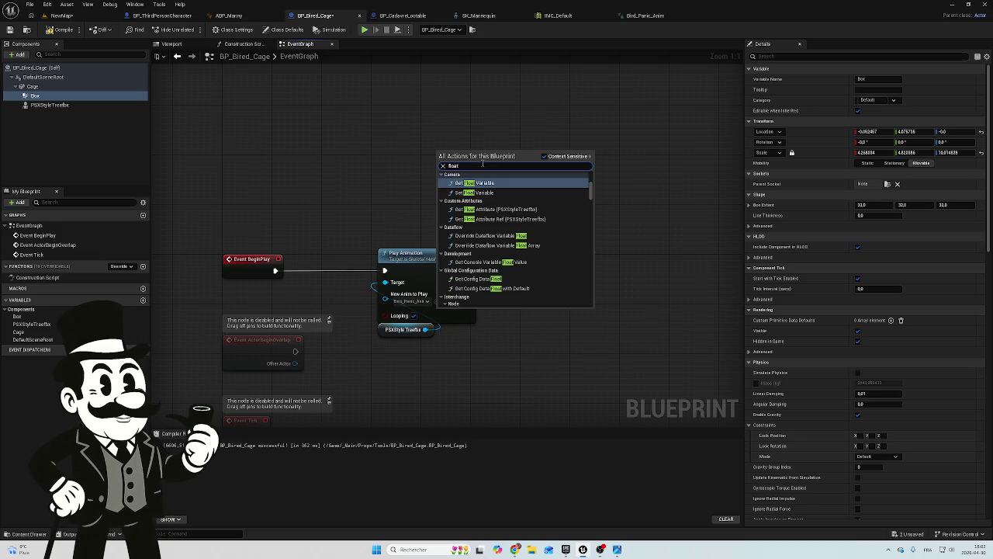
{"action": "type", "text": "in"}
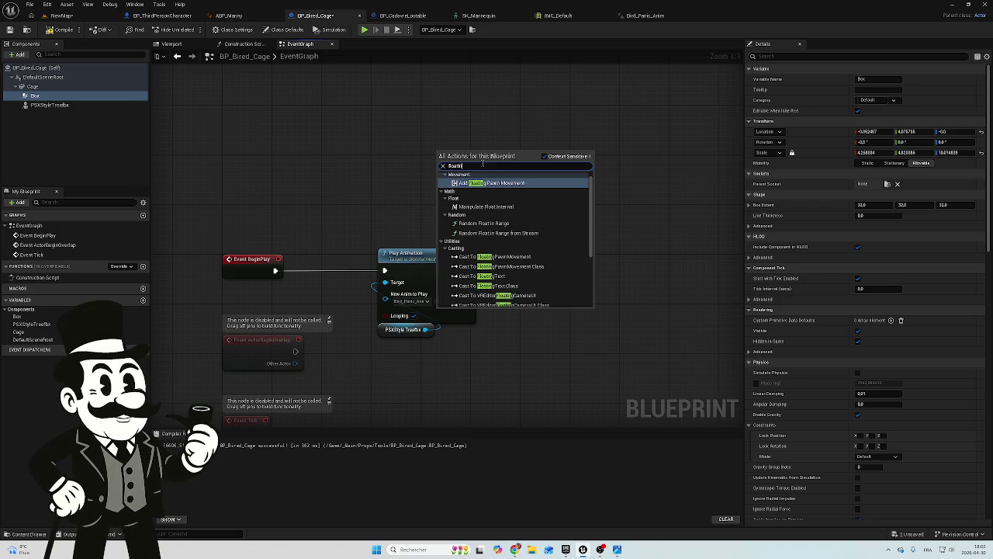
{"action": "type", "text": "g"}
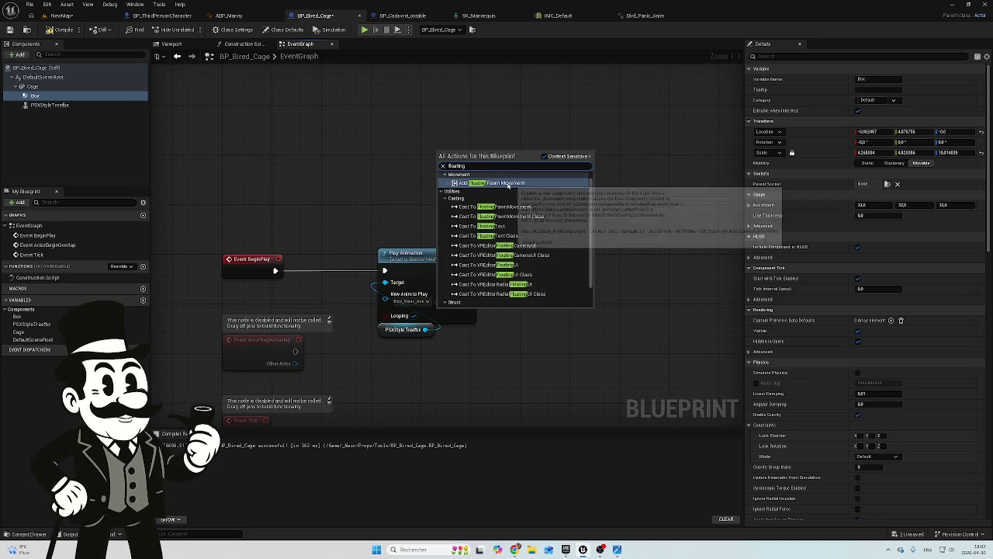
{"action": "left_click", "coordinate": [509, 185]}
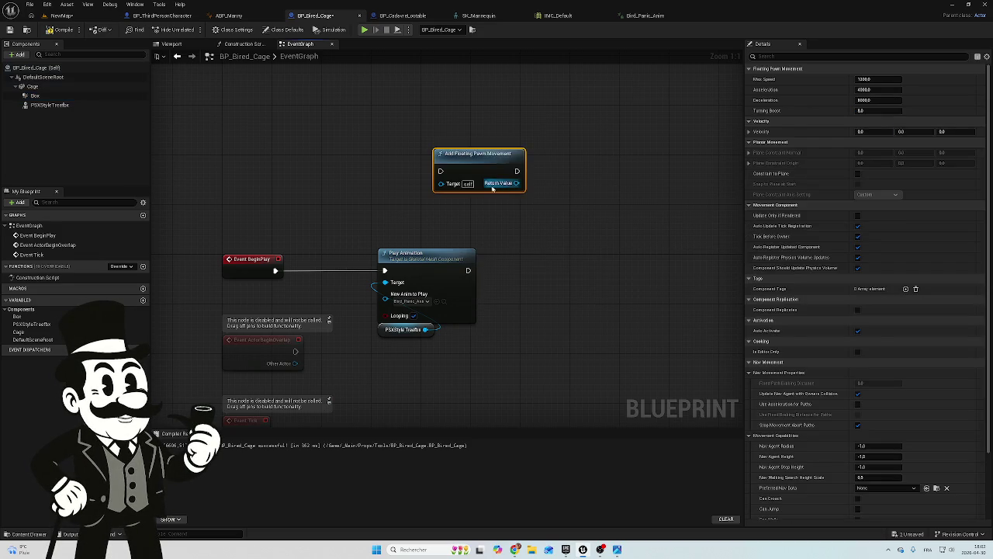
{"action": "left_click_drag", "start_coordinate": [486, 159], "coordinate": [435, 164]}
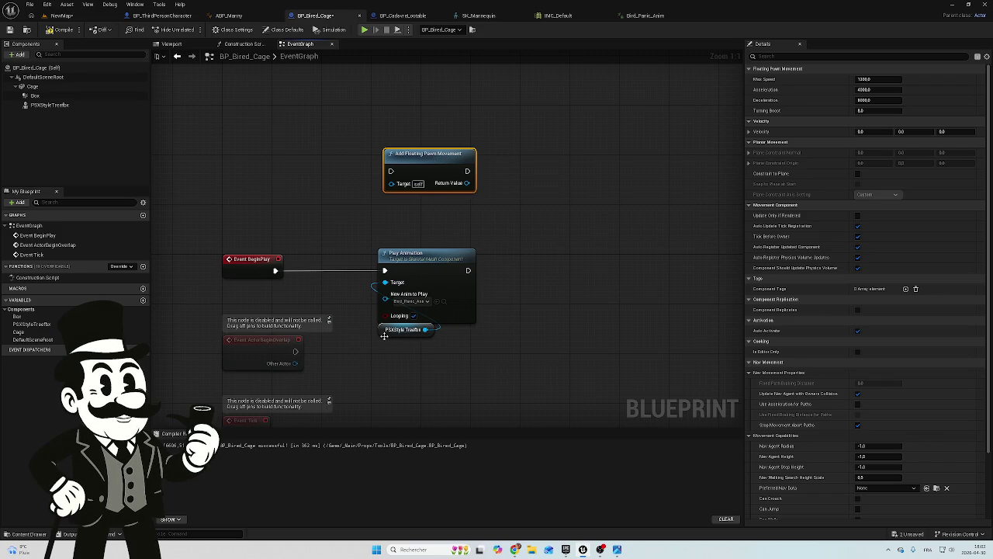
{"action": "mouse_move", "coordinate": [385, 336]}
{"action": "left_mouse_down"}
{"action": "mouse_move", "coordinate": [359, 280]}
{"action": "mouse_move", "coordinate": [392, 241]}
{"action": "mouse_move", "coordinate": [386, 246]}
{"action": "mouse_move", "coordinate": [355, 206]}
{"action": "mouse_move", "coordinate": [391, 184]}
{"action": "left_mouse_up"}
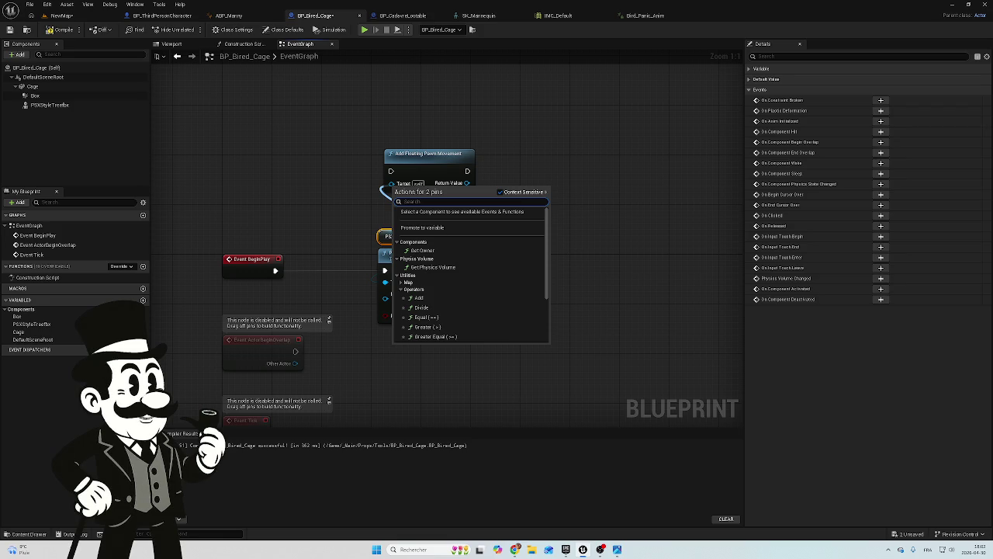
Dismiss the dropped wire's node suggestions and delete the Add Floating Pawn Movement node
{"action": "left_click", "coordinate": [466, 159]}
{"action": "left_click", "coordinate": [429, 157]}
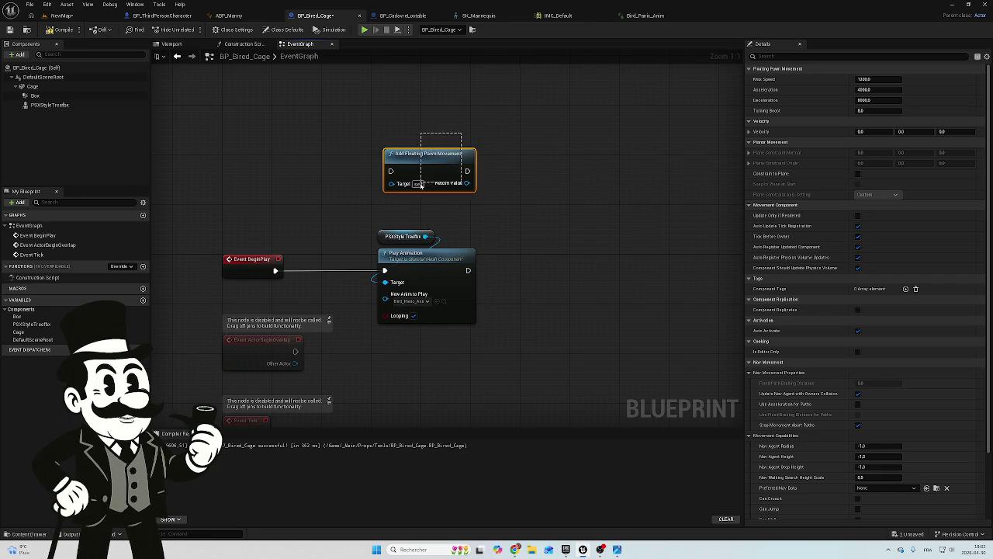
{"action": "key", "text": "Delete"}
Re-add Add Floating Pawn Movement, run it from BeginPlay, and feed PSXStyle Treefbx into Target
{"action": "right_click", "coordinate": [402, 154]}
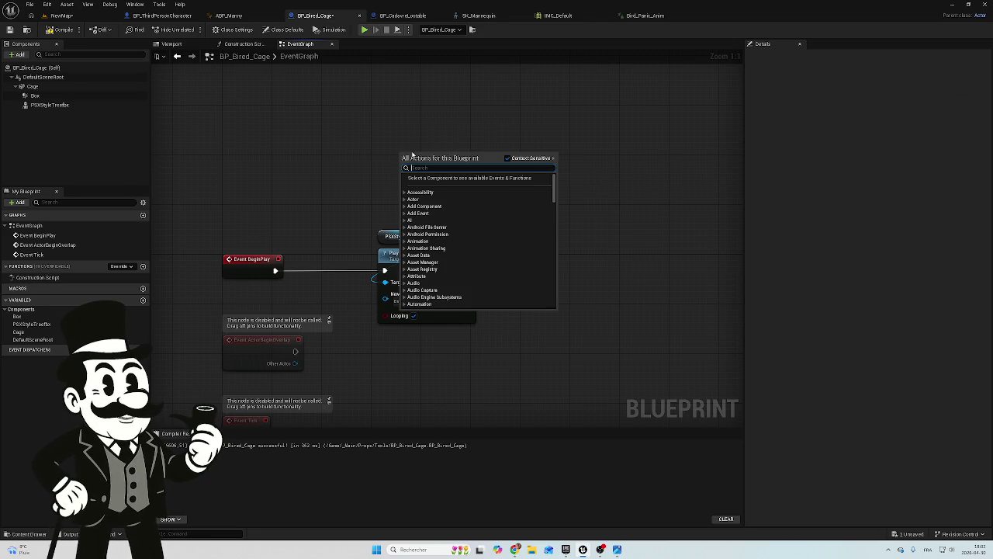
{"action": "type", "text": "float"}
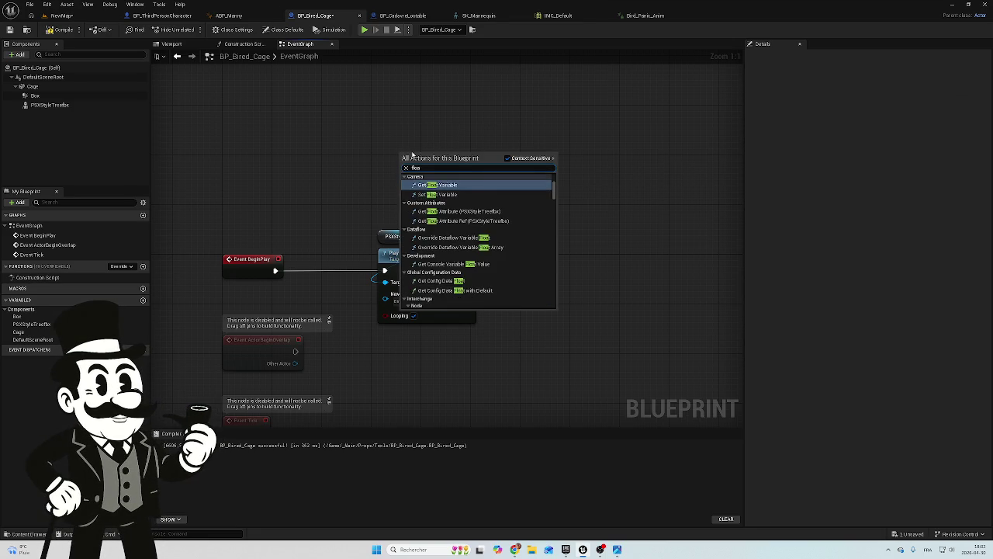
{"action": "type", "text": "ing"}
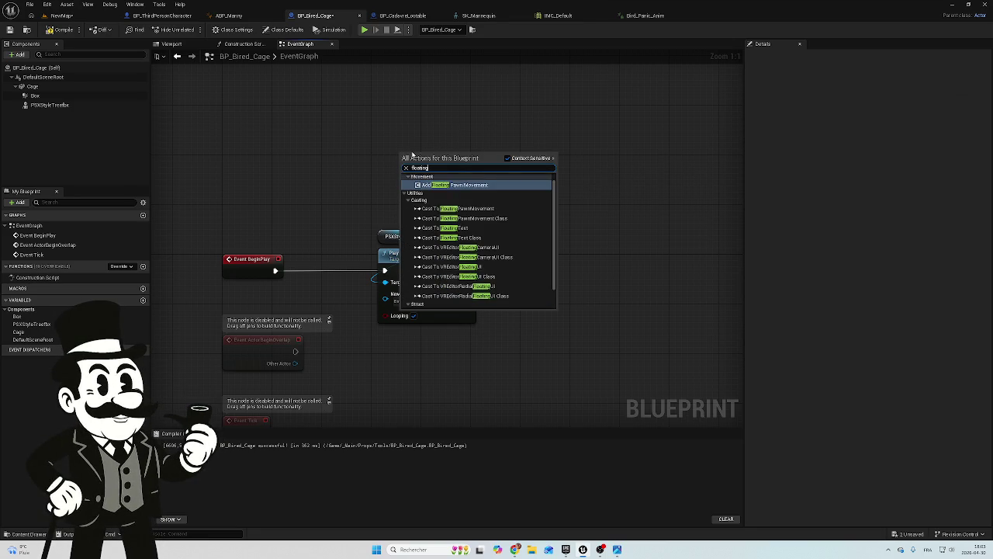
{"action": "type", "text": " pawn"}
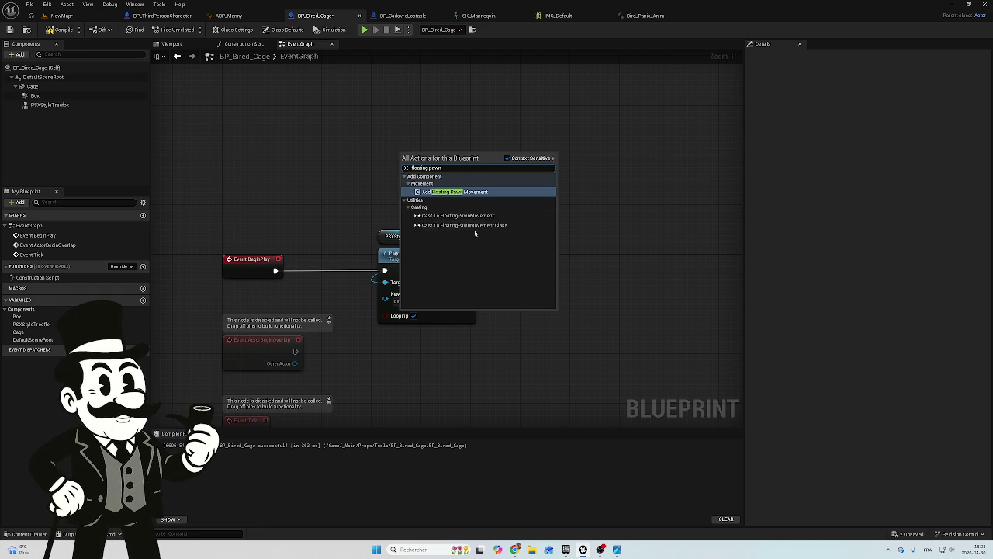
{"action": "left_click", "coordinate": [449, 194]}
{"action": "left_click_drag", "start_coordinate": [448, 153], "coordinate": [436, 154]}
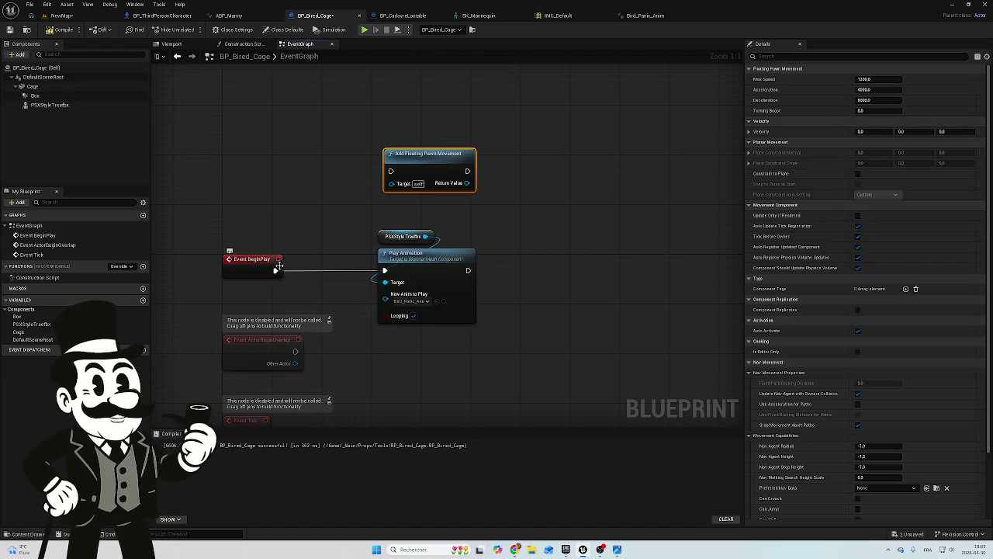
{"action": "mouse_move", "coordinate": [276, 270]}
{"action": "left_mouse_down"}
{"action": "mouse_move", "coordinate": [321, 255]}
{"action": "mouse_move", "coordinate": [388, 189]}
{"action": "mouse_move", "coordinate": [390, 171]}
{"action": "left_mouse_up"}
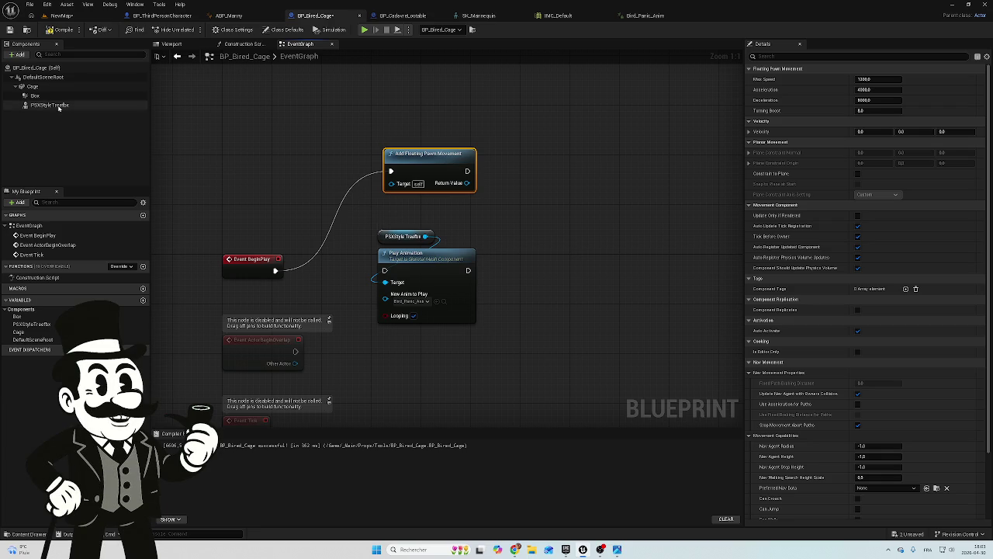
{"action": "mouse_move", "coordinate": [425, 236]}
{"action": "left_mouse_down"}
{"action": "mouse_move", "coordinate": [384, 206]}
{"action": "mouse_move", "coordinate": [394, 187]}
{"action": "left_mouse_up"}
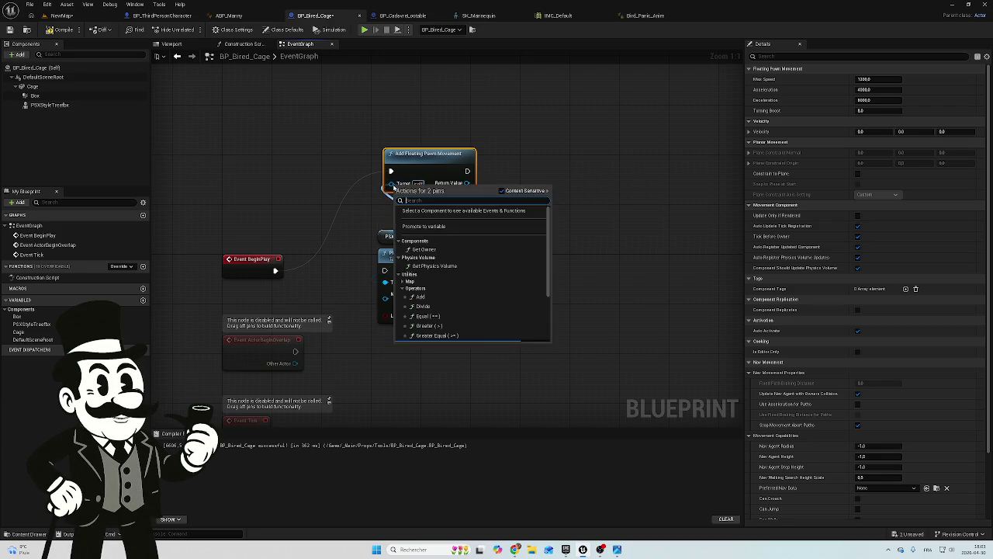
{"action": "left_click", "coordinate": [365, 221]}
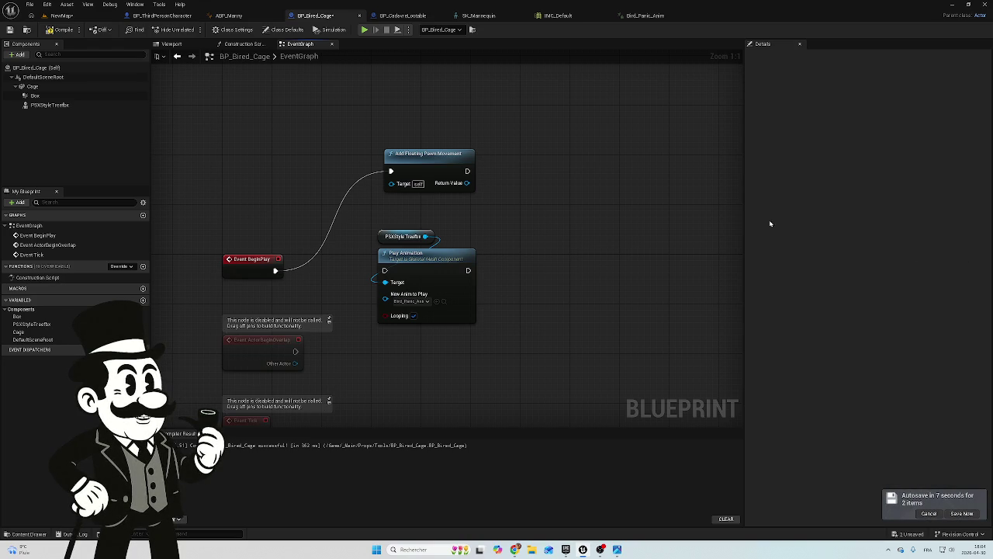
{"action": "right_click", "coordinate": [597, 234]}
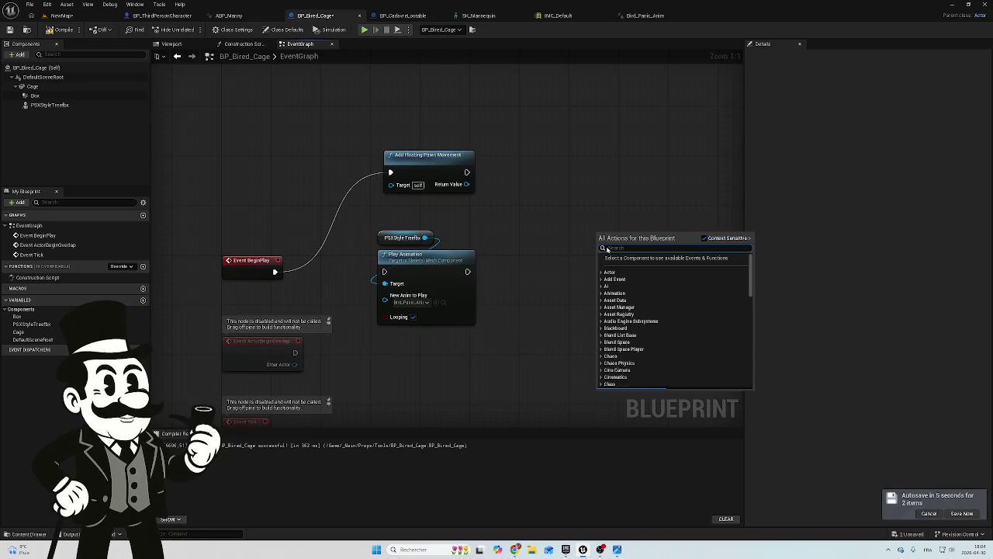
{"action": "type", "text": "vector"}
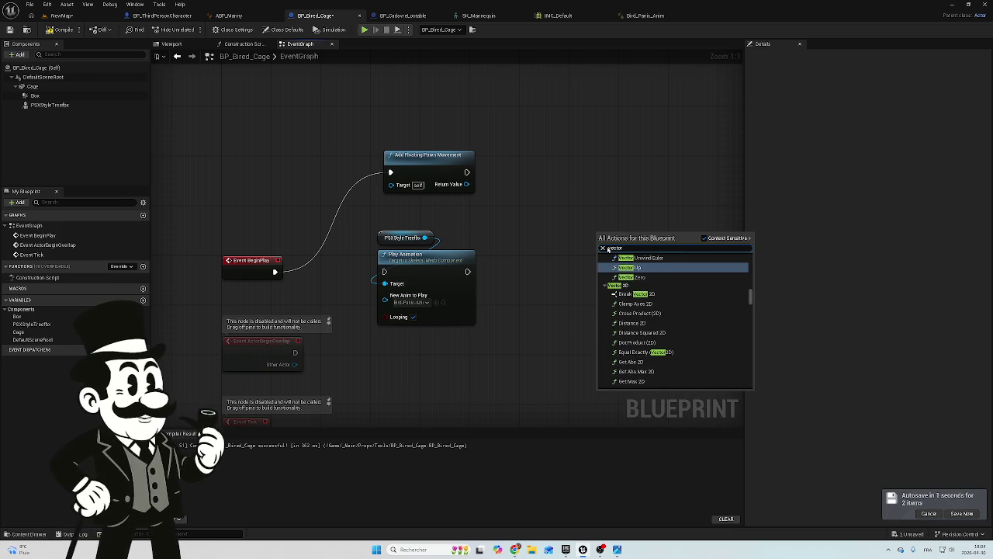
{"action": "left_click", "coordinate": [559, 177]}
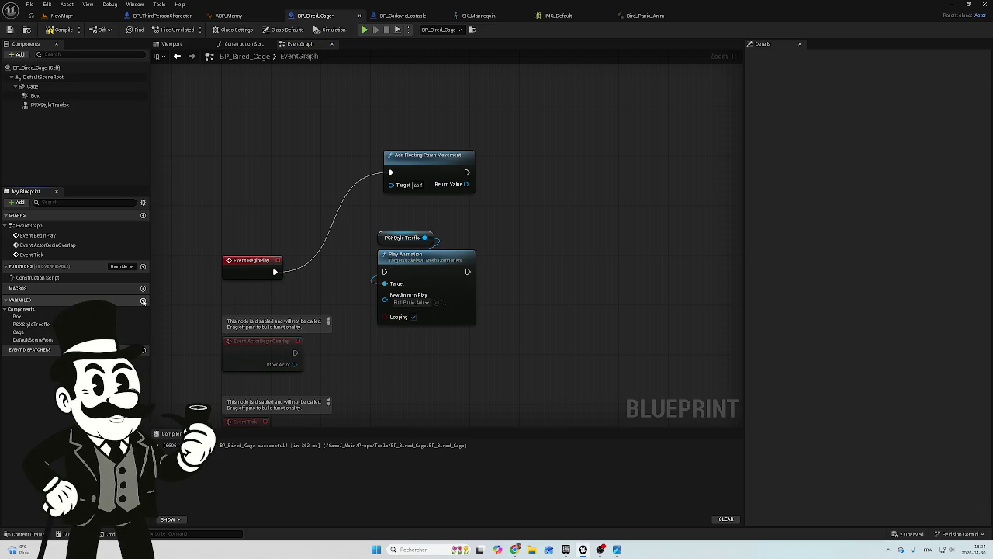
Create a new blueprint variable of type Vector
{"action": "left_click", "coordinate": [143, 301]}
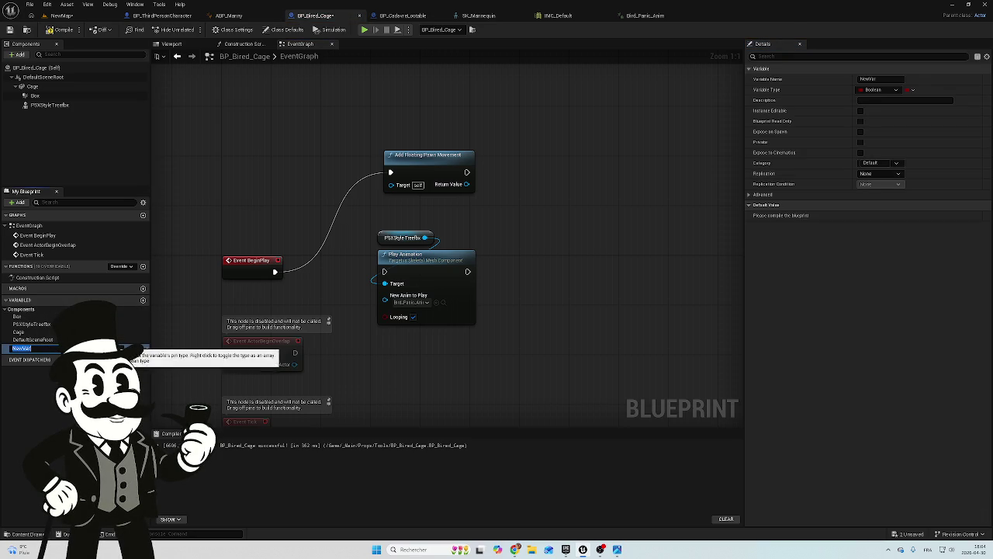
{"action": "left_click", "coordinate": [144, 348]}
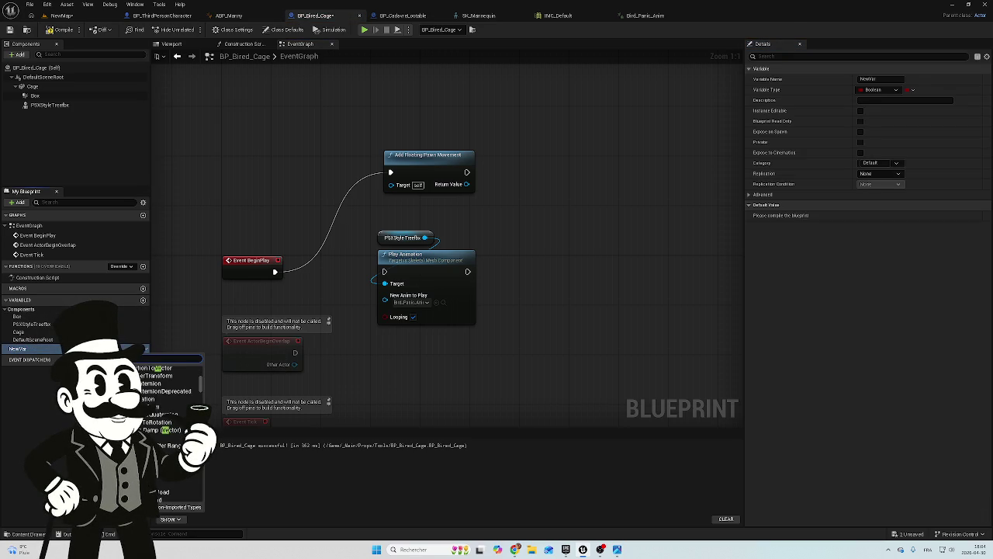
{"action": "left_click", "coordinate": [161, 392]}
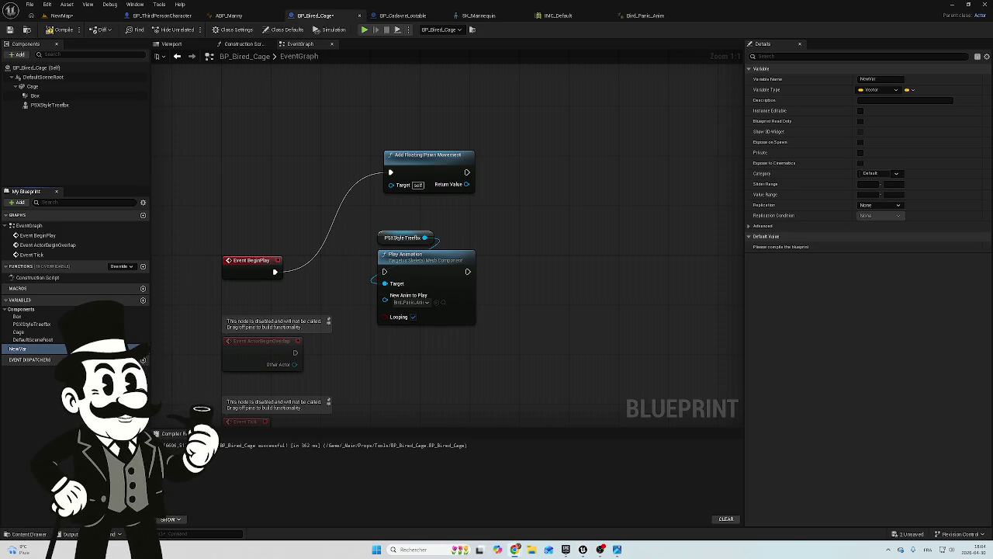
Rename the new variable to TargetLocation
{"action": "left_click", "coordinate": [18, 349]}
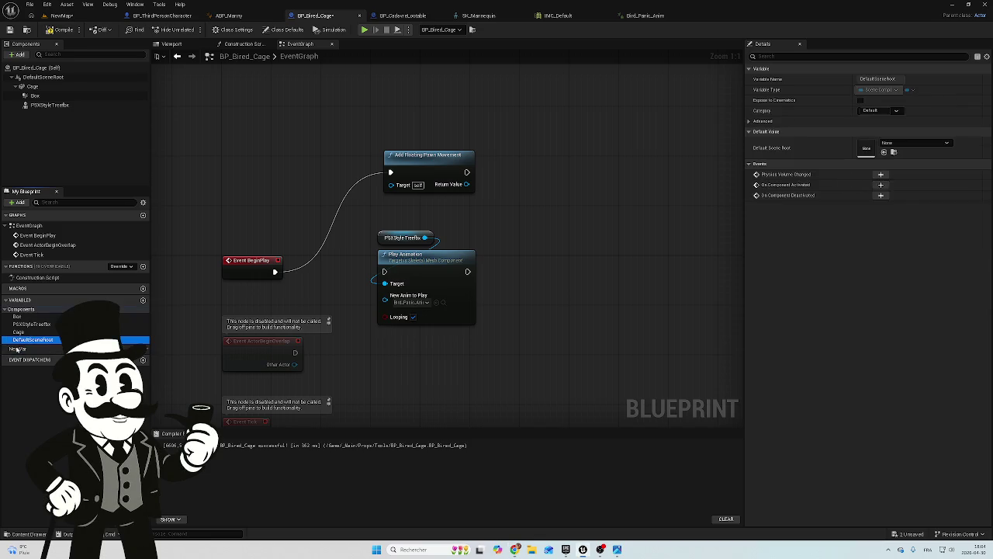
{"action": "type", "text": "TargetLocation"}
{"action": "key", "text": "Return"}
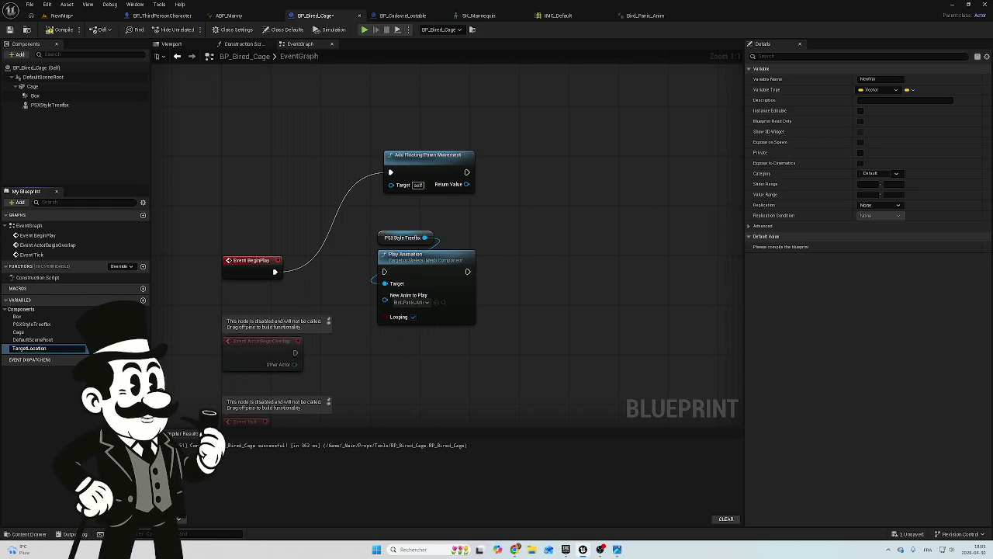
{"action": "key", "text": "F2"}
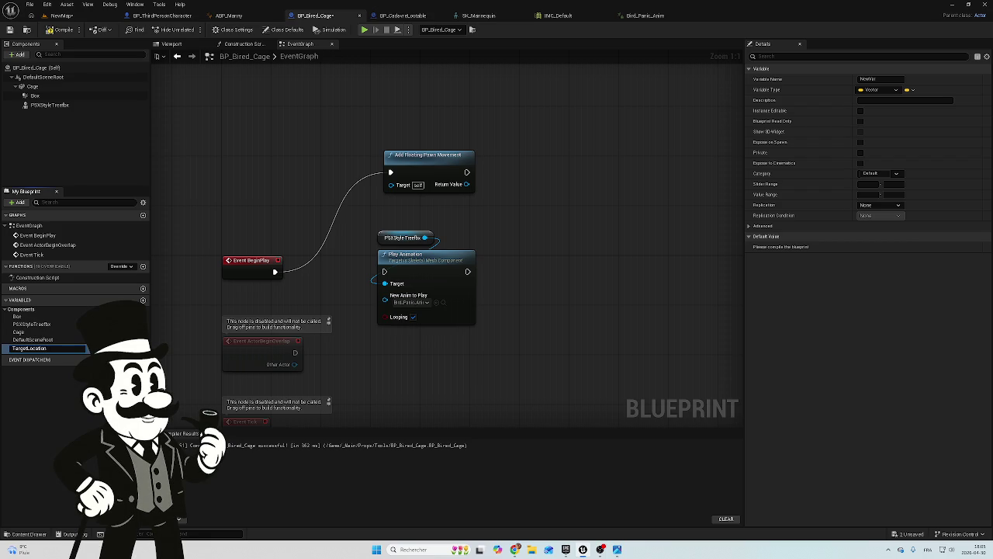
{"action": "key", "text": "Return"}
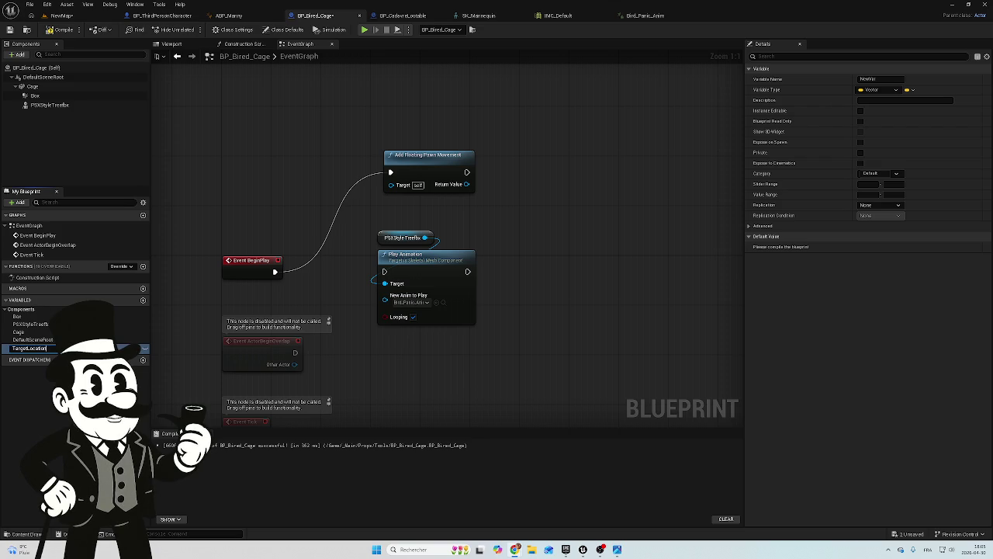
{"action": "key", "text": "Return"}
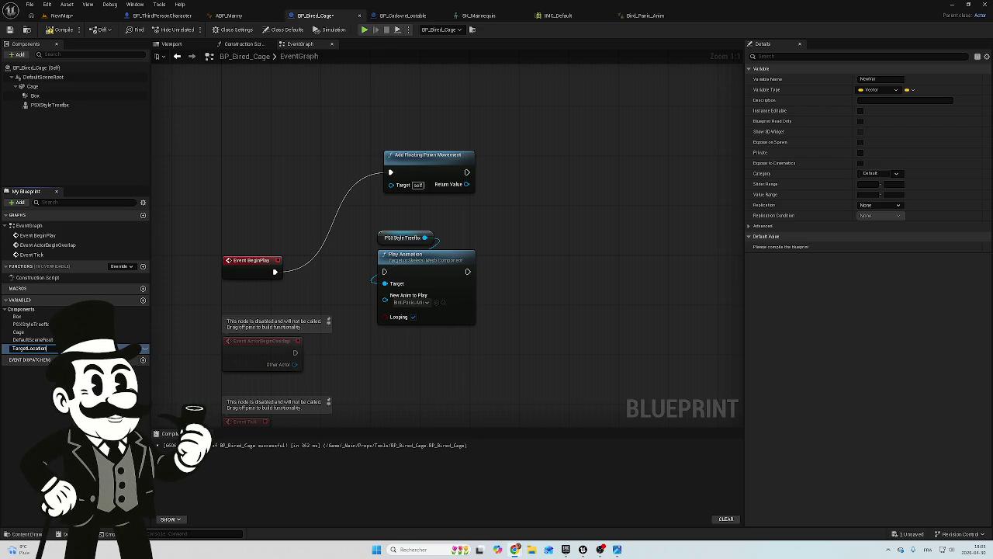
{"action": "key", "text": "Return"}
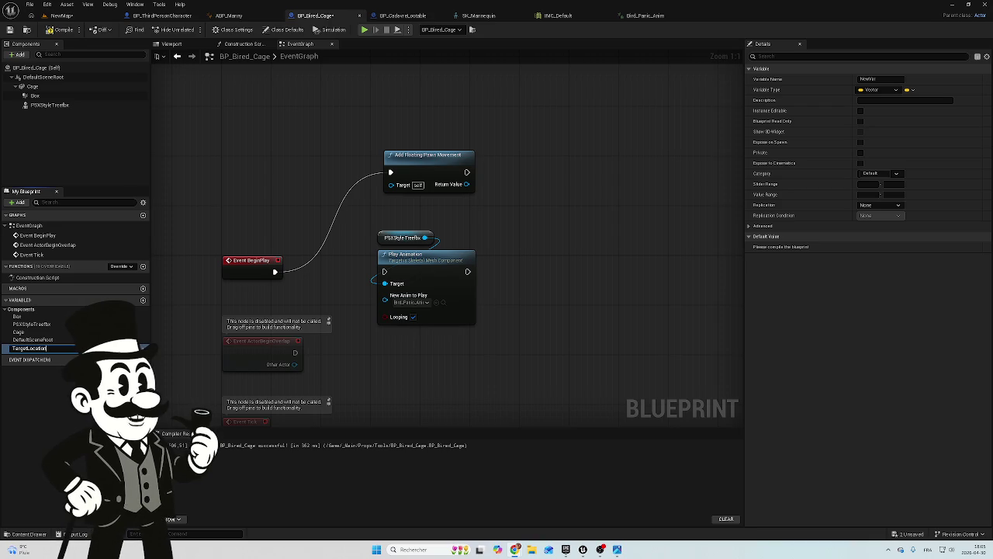
{"action": "left_click", "coordinate": [46, 348]}
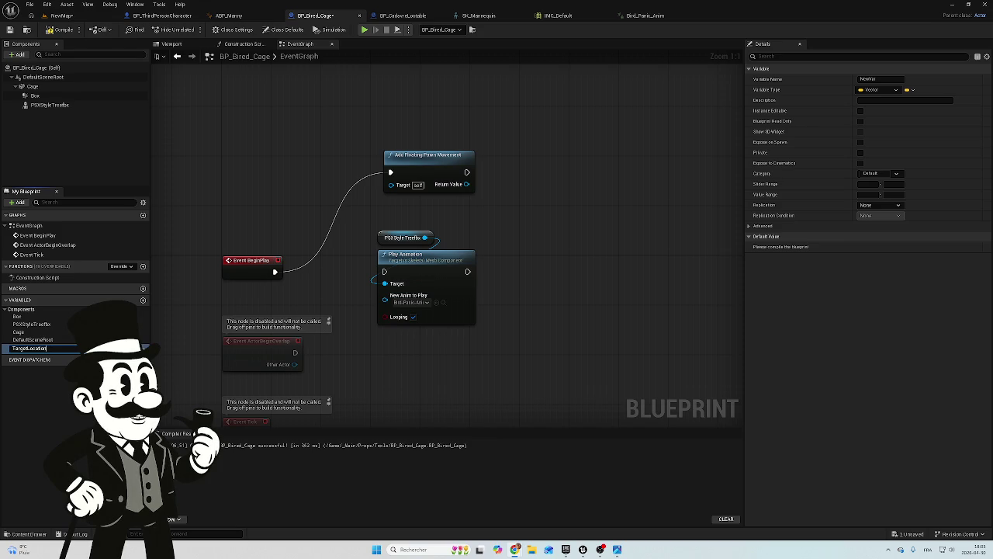
{"action": "left_click", "coordinate": [46, 347]}
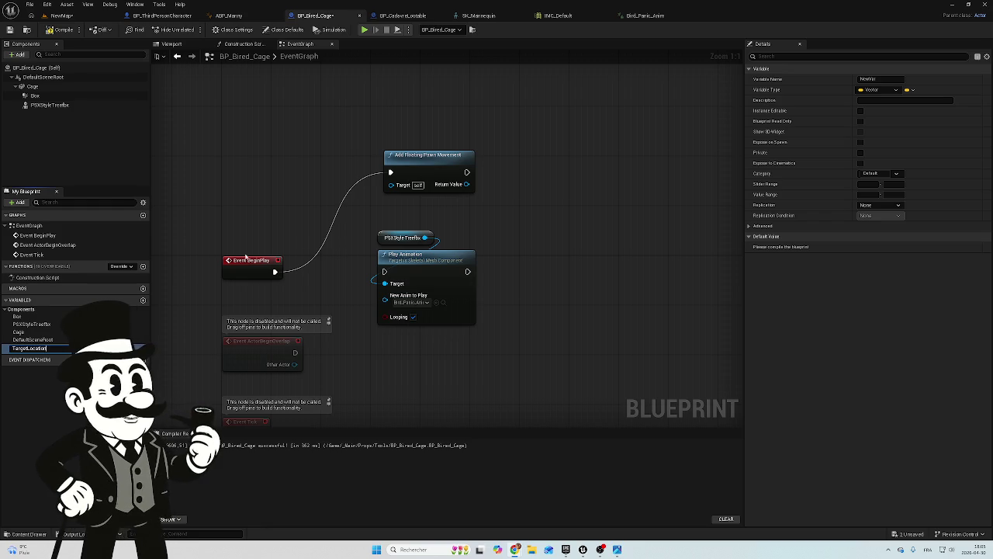
{"action": "key", "text": "Return"}
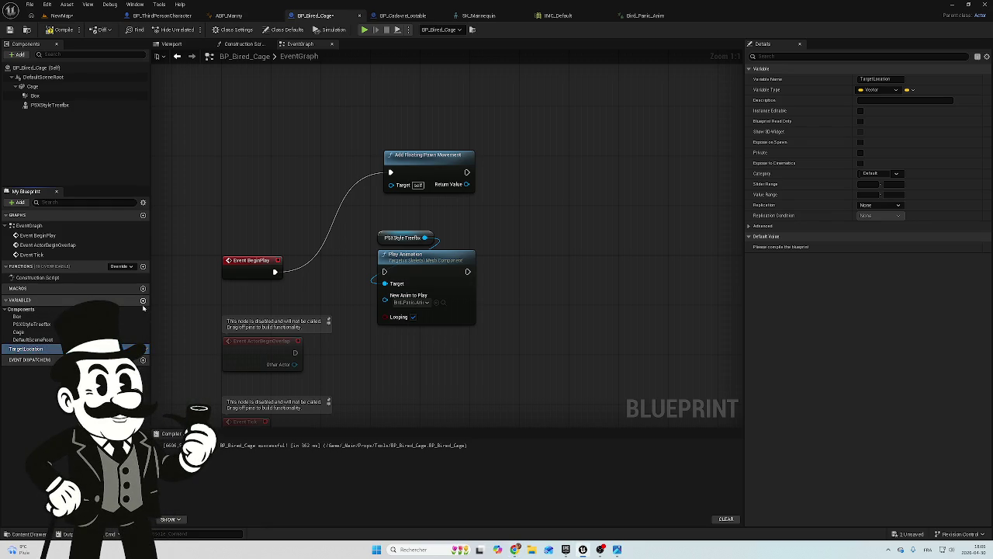
Add another blueprint variable and name it Bired_ref
{"action": "left_click", "coordinate": [143, 302]}
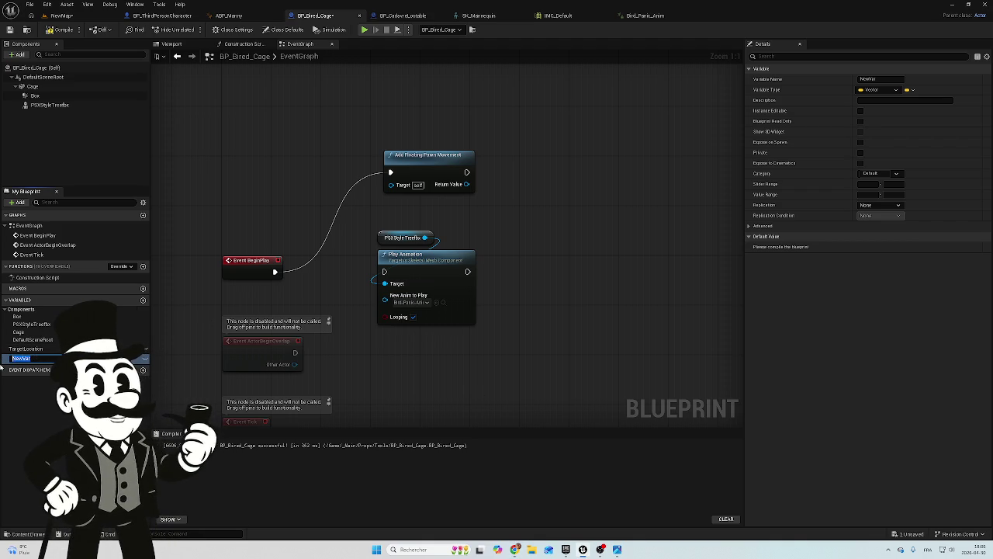
{"action": "type", "text": "Bired_ref"}
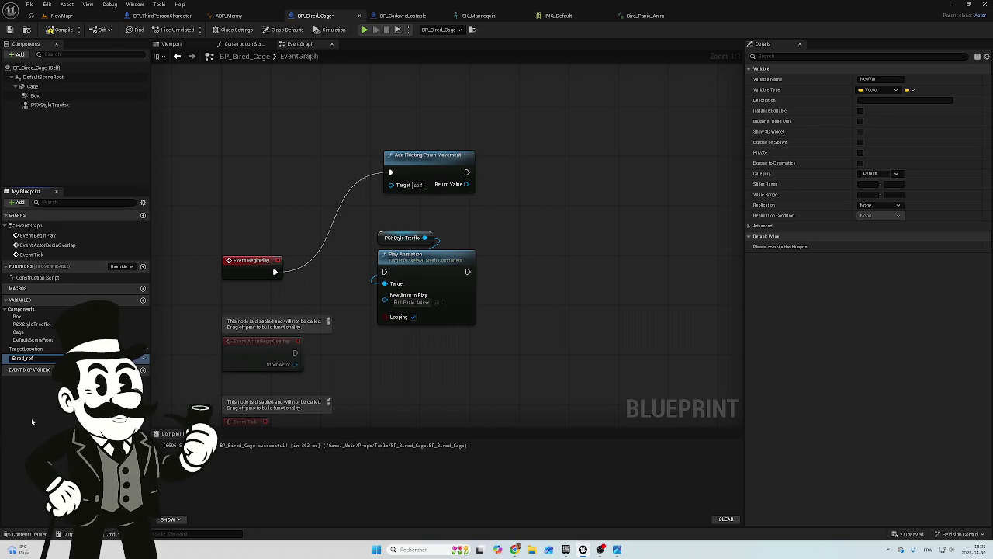
{"action": "key", "text": "Return"}
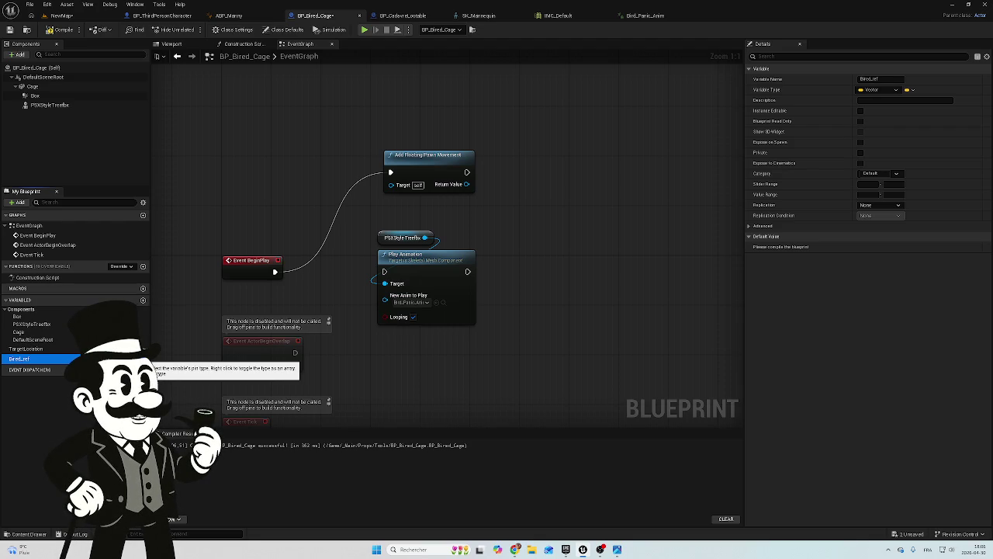
Make Bired_ref an Actor Object Reference and move the PSXStyle Treefbx and Play Animation nodes down-right
{"action": "left_click", "coordinate": [144, 359]}
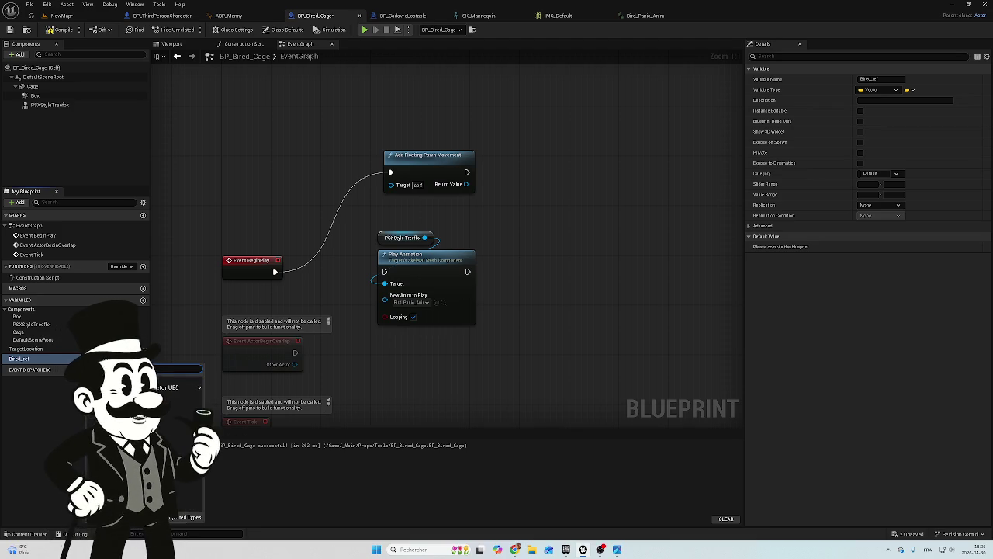
{"action": "mouse_move", "coordinate": [171, 387]}
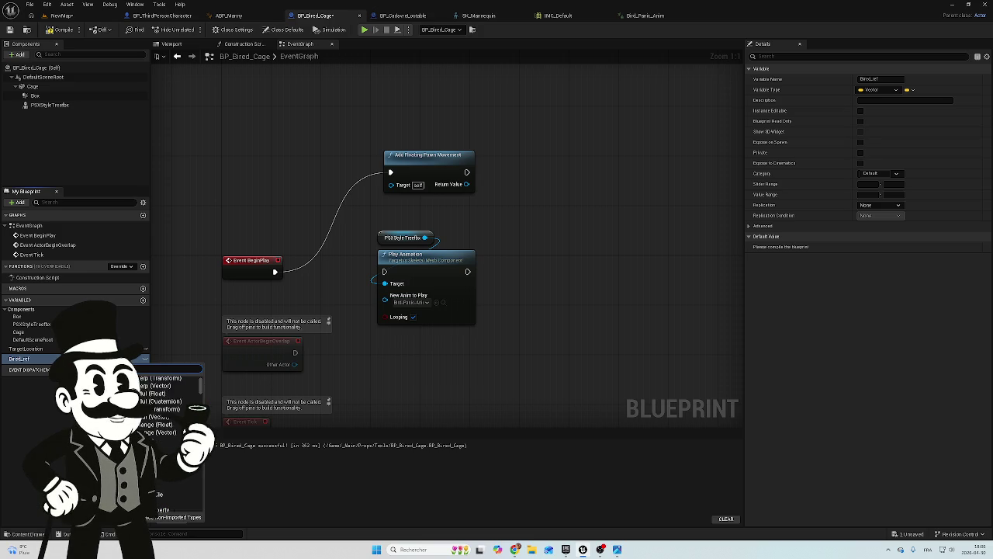
{"action": "scroll", "coordinate": [170, 442], "scroll_direction": "up", "scroll_amount": 3}
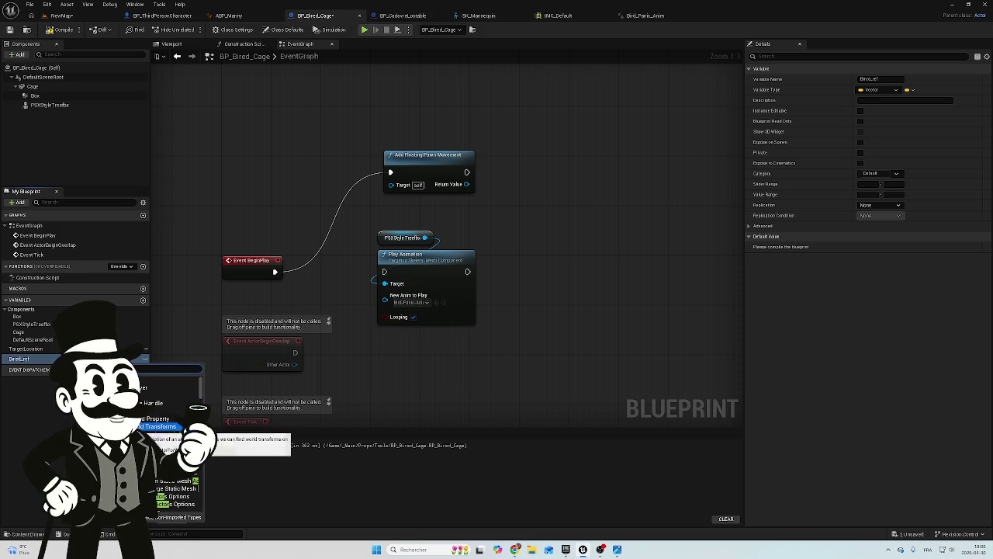
{"action": "scroll", "coordinate": [167, 396], "scroll_direction": "down", "scroll_amount": 1}
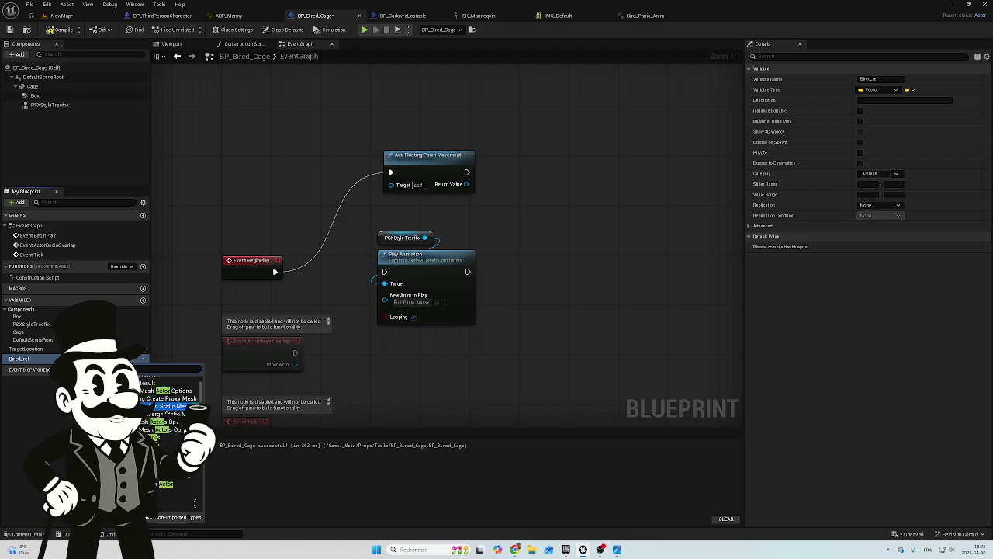
{"action": "scroll", "coordinate": [220, 441], "scroll_direction": "down", "scroll_amount": 1}
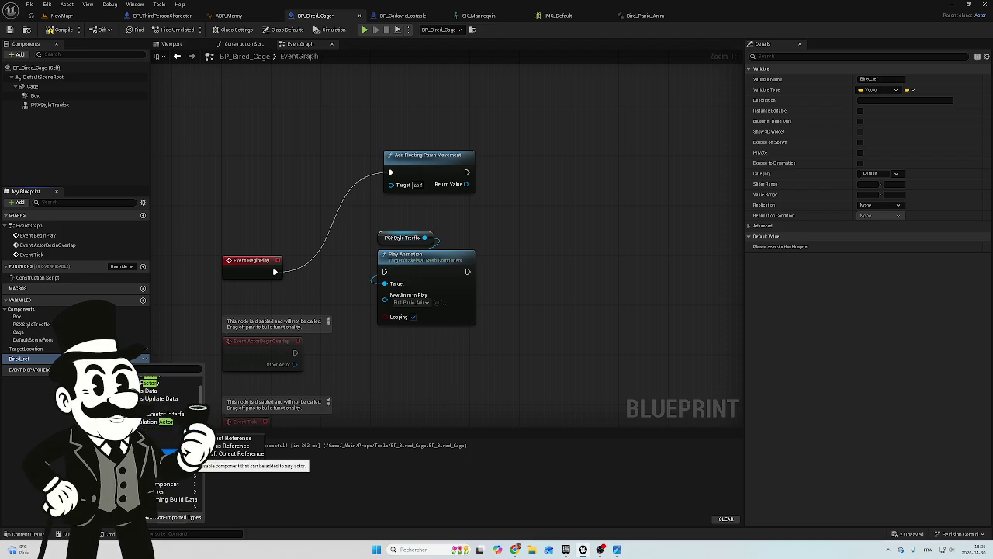
{"action": "left_click", "coordinate": [220, 440]}
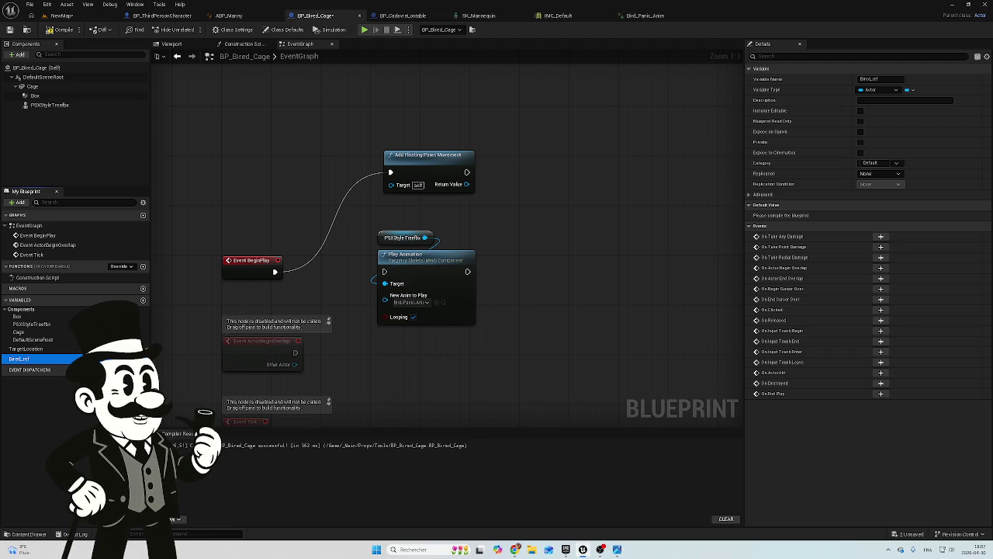
{"action": "mouse_move", "coordinate": [529, 224]}
{"action": "left_mouse_down"}
{"action": "mouse_move", "coordinate": [461, 247]}
{"action": "mouse_move", "coordinate": [376, 326]}
{"action": "left_mouse_up"}
Move the PSXStyle Treefox, Play Animation and Add Floating Pawn Movement nodes aside to clear space
{"action": "mouse_move", "coordinate": [449, 266]}
{"action": "left_mouse_down"}
{"action": "mouse_move", "coordinate": [498, 299]}
{"action": "mouse_move", "coordinate": [615, 346]}
{"action": "left_mouse_up"}
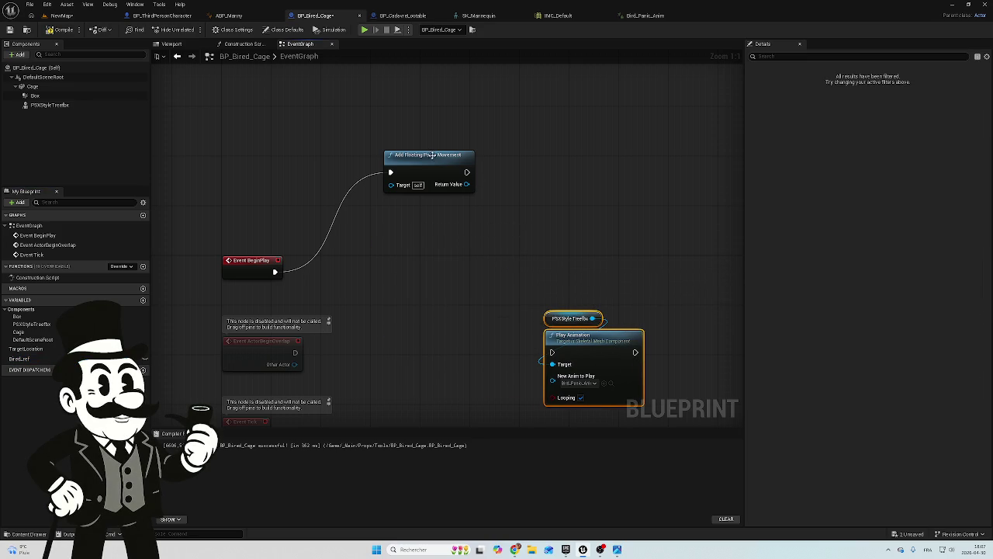
{"action": "mouse_move", "coordinate": [433, 156]}
{"action": "left_mouse_down"}
{"action": "mouse_move", "coordinate": [538, 150]}
{"action": "mouse_move", "coordinate": [501, 174]}
{"action": "left_mouse_up"}
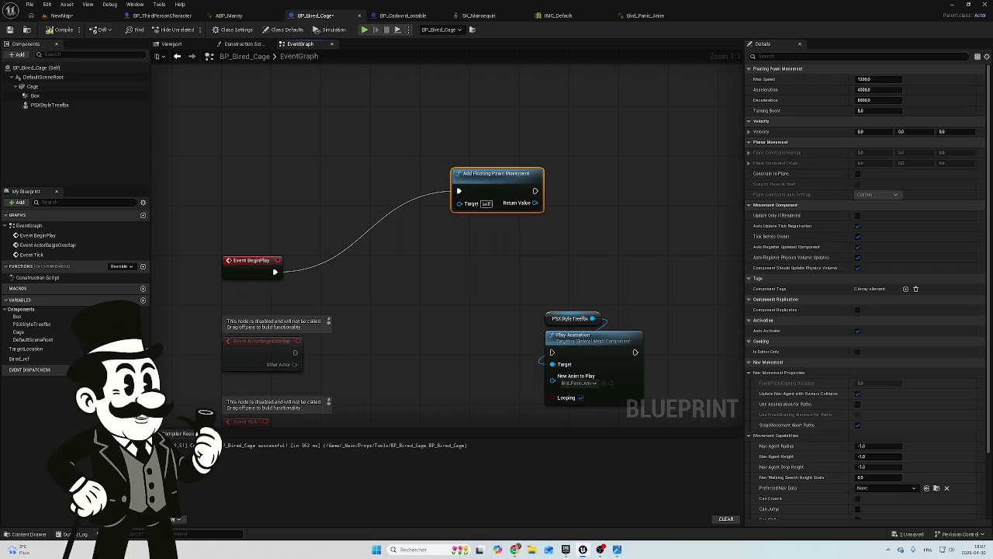
{"action": "mouse_move", "coordinate": [484, 186]}
{"action": "left_mouse_down"}
{"action": "mouse_move", "coordinate": [400, 253]}
{"action": "mouse_move", "coordinate": [424, 269]}
{"action": "left_mouse_up"}
{"action": "mouse_move", "coordinate": [412, 183]}
{"action": "left_mouse_down"}
{"action": "mouse_move", "coordinate": [567, 288]}
{"action": "mouse_move", "coordinate": [598, 290]}
{"action": "left_mouse_up"}
Add a new Custom Event node via the 'custom' search and position it up-left
{"action": "right_click", "coordinate": [434, 224]}
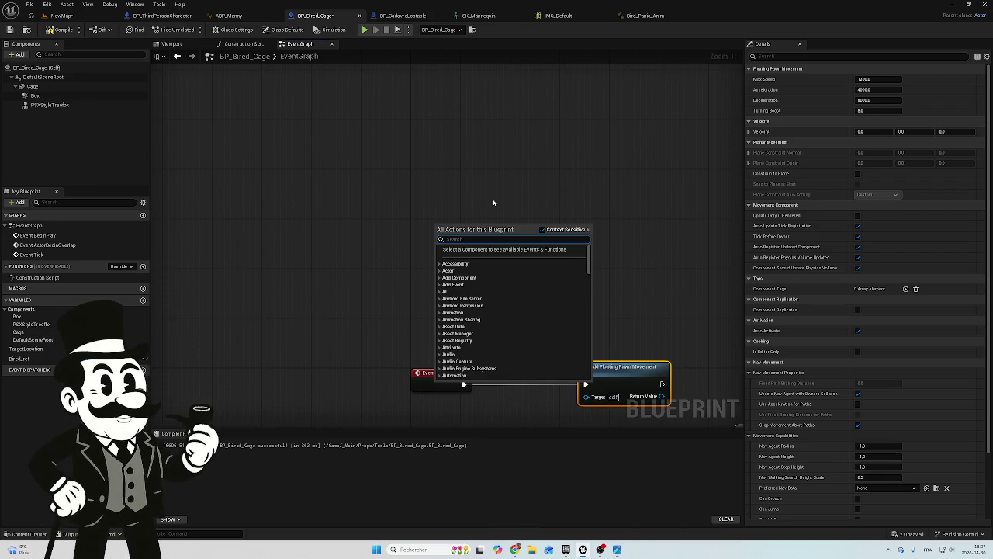
{"action": "type", "text": "custom"}
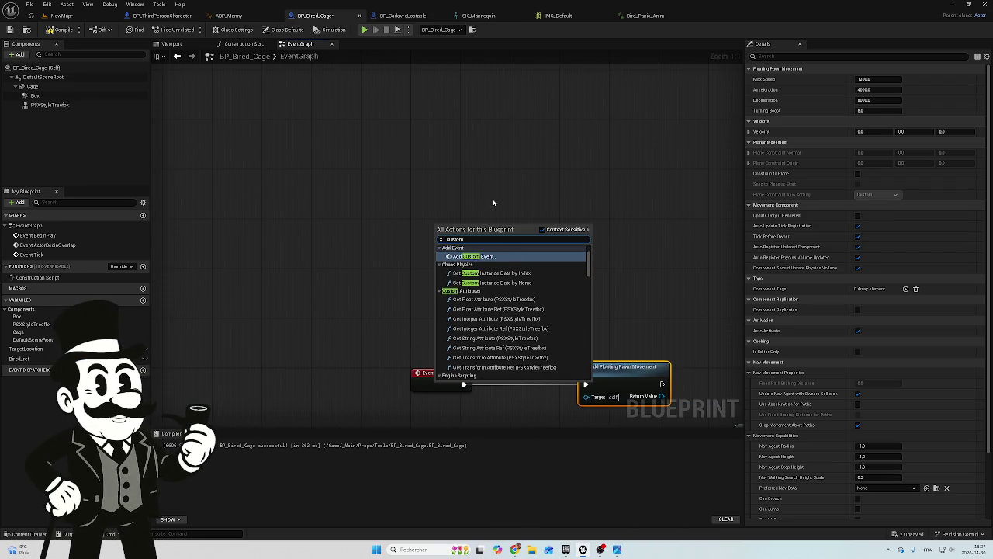
{"action": "left_click", "coordinate": [483, 256]}
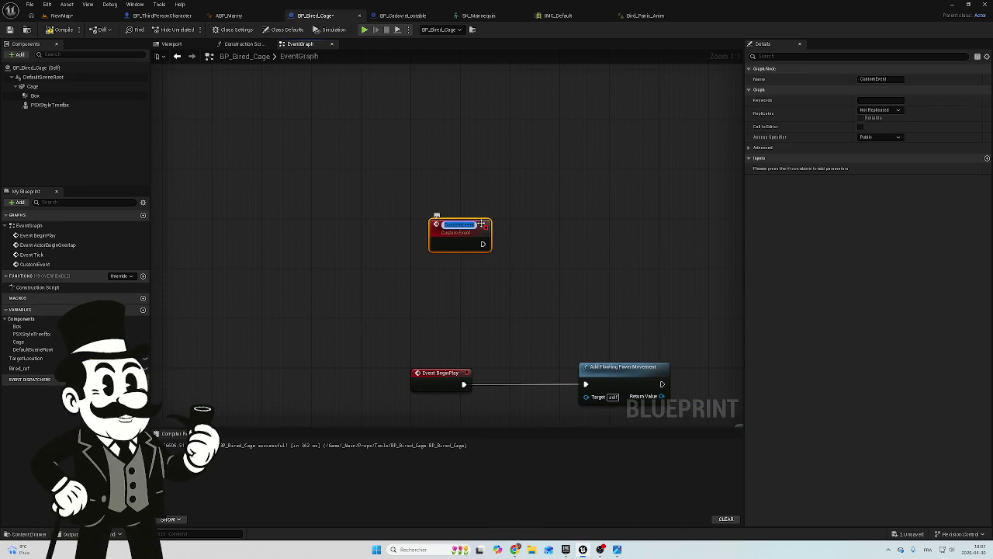
{"action": "left_click_drag", "start_coordinate": [466, 211], "coordinate": [417, 372]}
{"action": "left_click", "coordinate": [514, 211]}
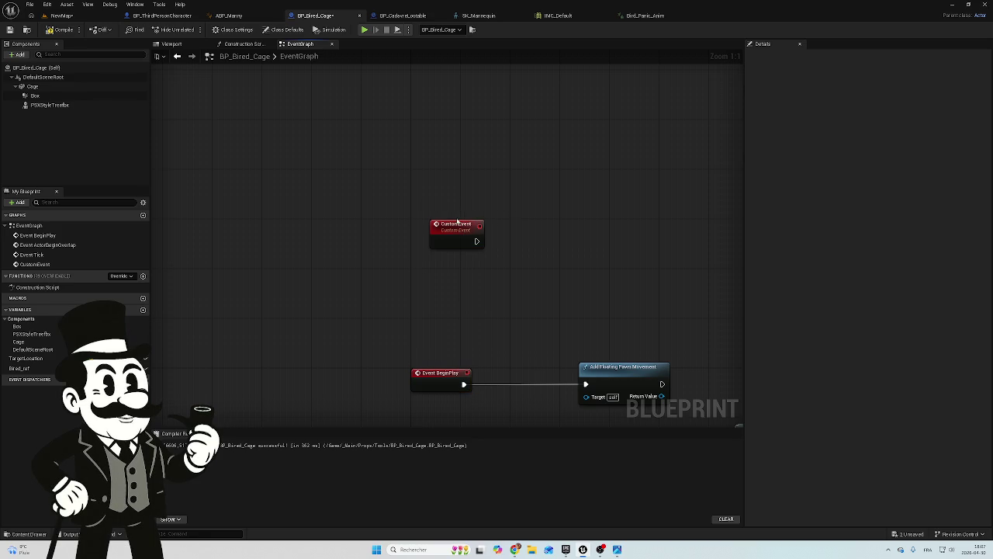
{"action": "mouse_move", "coordinate": [446, 223]}
{"action": "left_mouse_down"}
{"action": "mouse_move", "coordinate": [422, 197]}
{"action": "mouse_move", "coordinate": [433, 204]}
{"action": "left_mouse_up"}
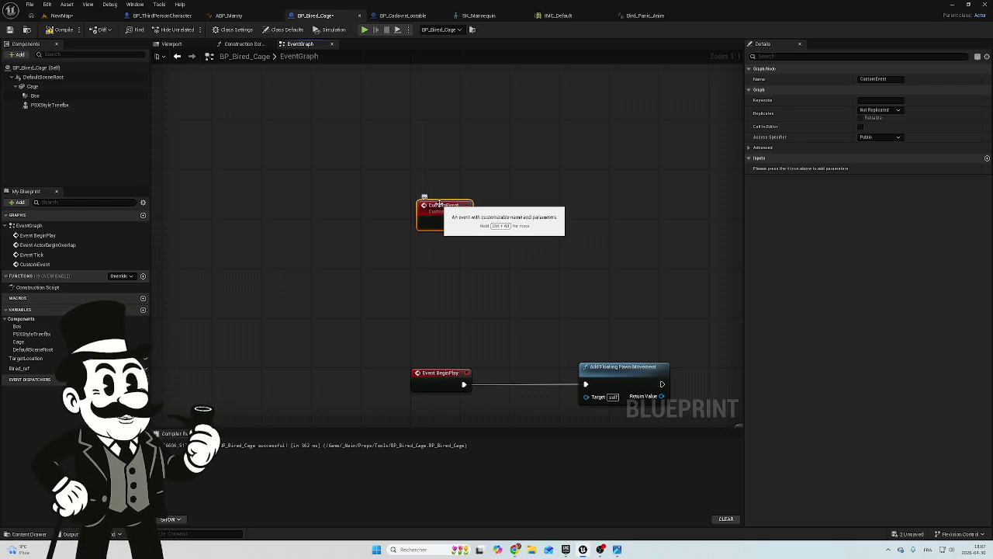
Start renaming the custom event to a Bired_Panic name
{"action": "double_click", "coordinate": [440, 207]}
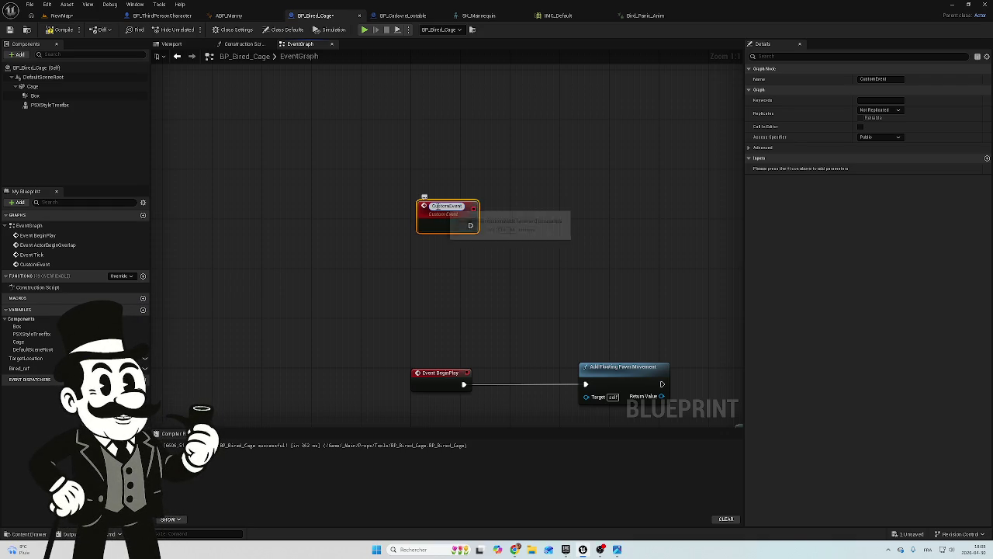
{"action": "type", "text": "Bi"}
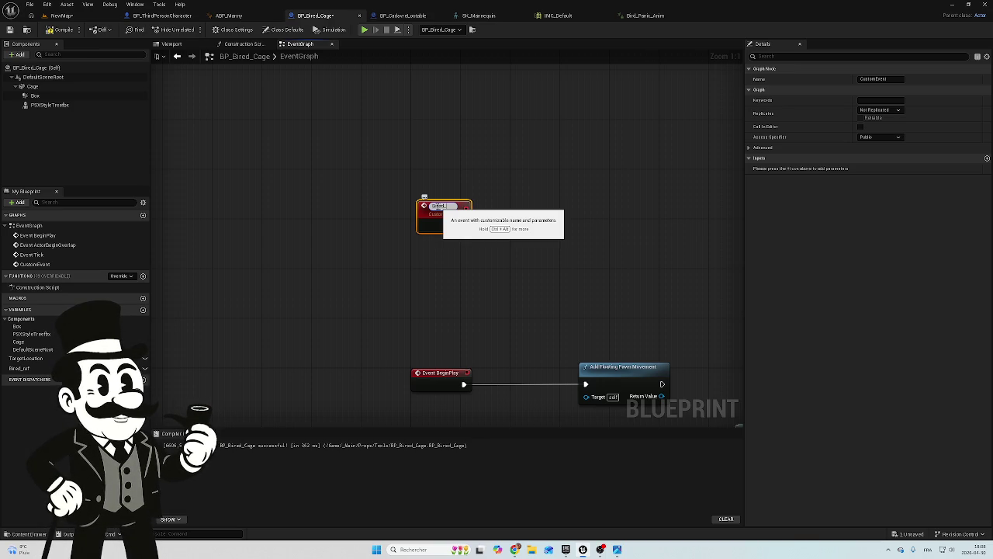
{"action": "type", "text": "an"}
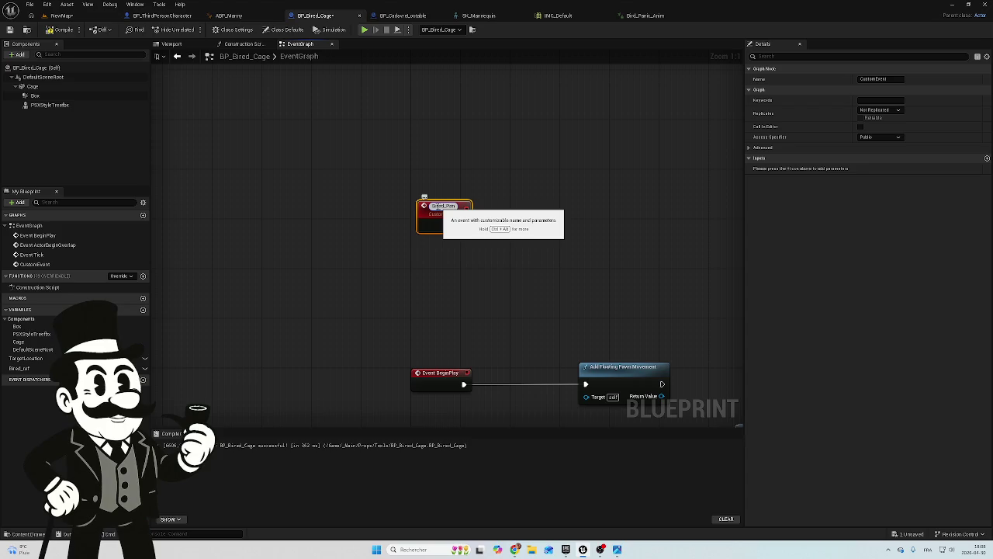
{"action": "type", "text": "ic"}
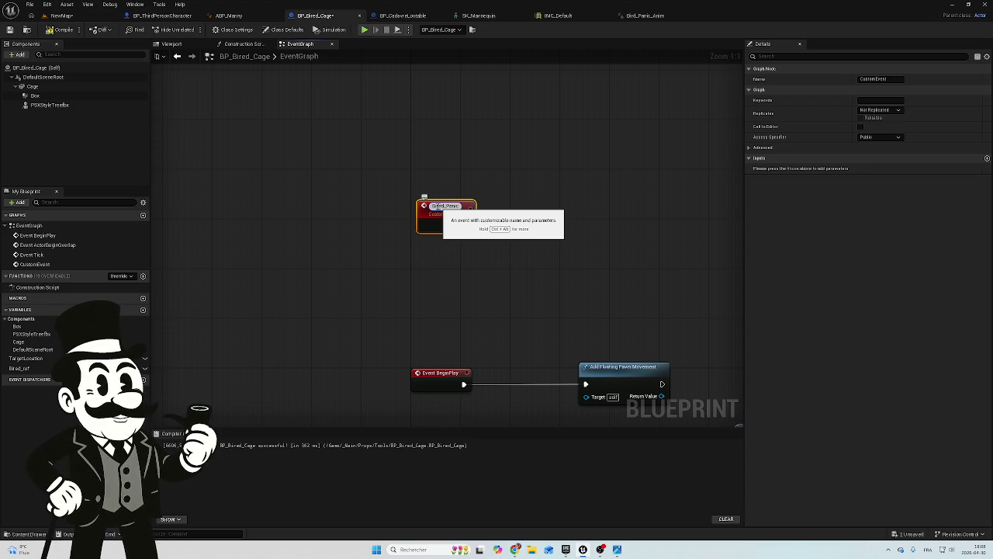
Confirm the event name, then correct it from Bired_Panic to Bird_Panic
{"action": "key", "text": "Return"}
{"action": "left_click", "coordinate": [521, 181]}
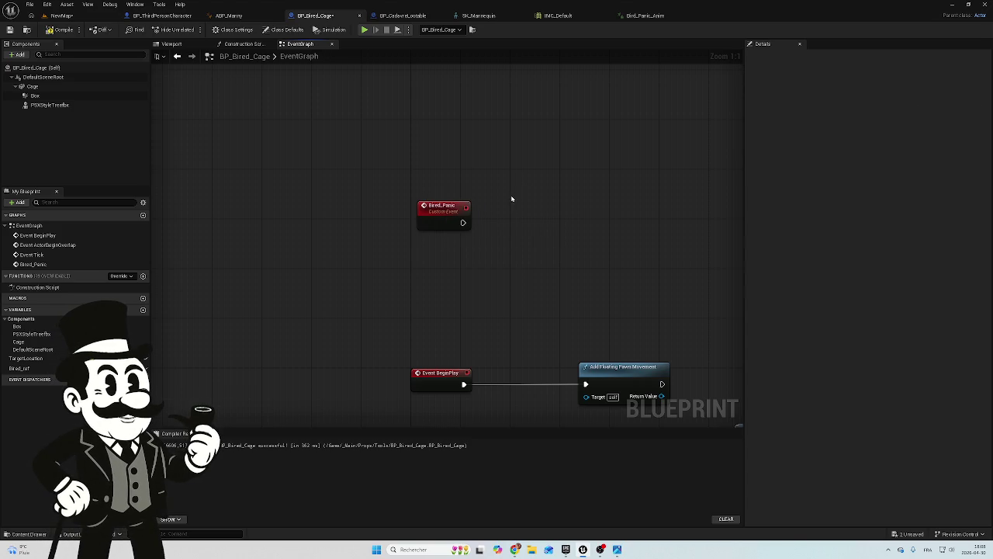
{"action": "left_click", "coordinate": [435, 208]}
{"action": "double_click", "coordinate": [435, 207]}
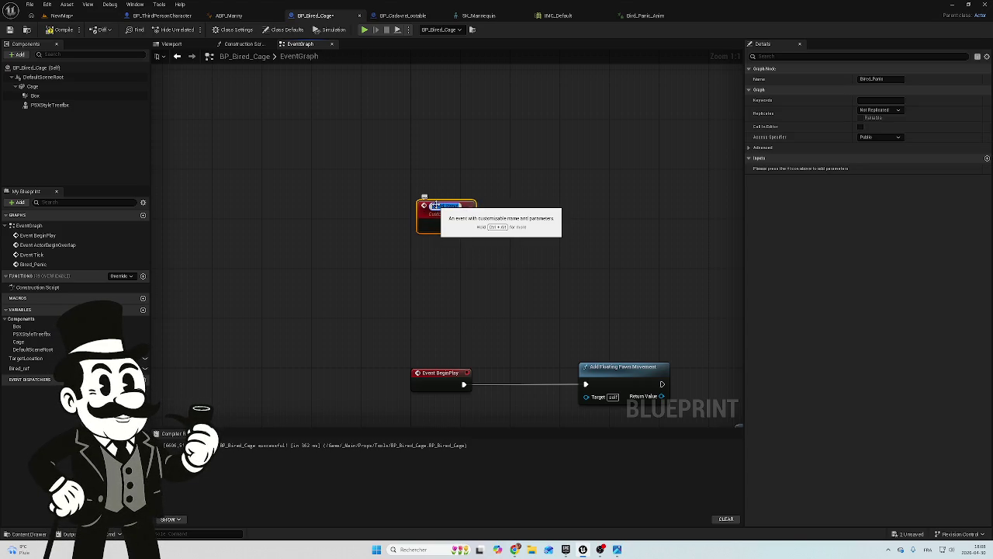
{"action": "key", "text": "Return"}
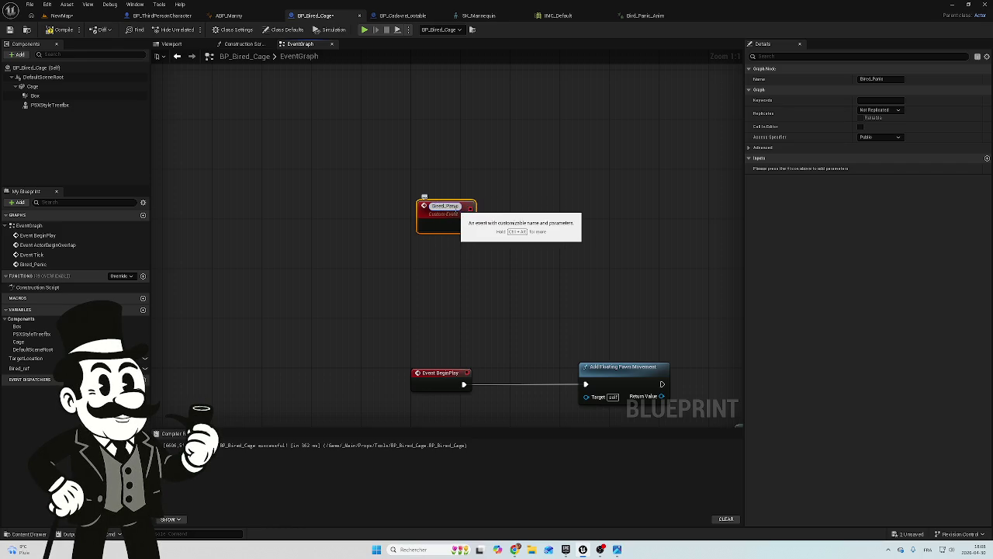
{"action": "left_click", "coordinate": [528, 195]}
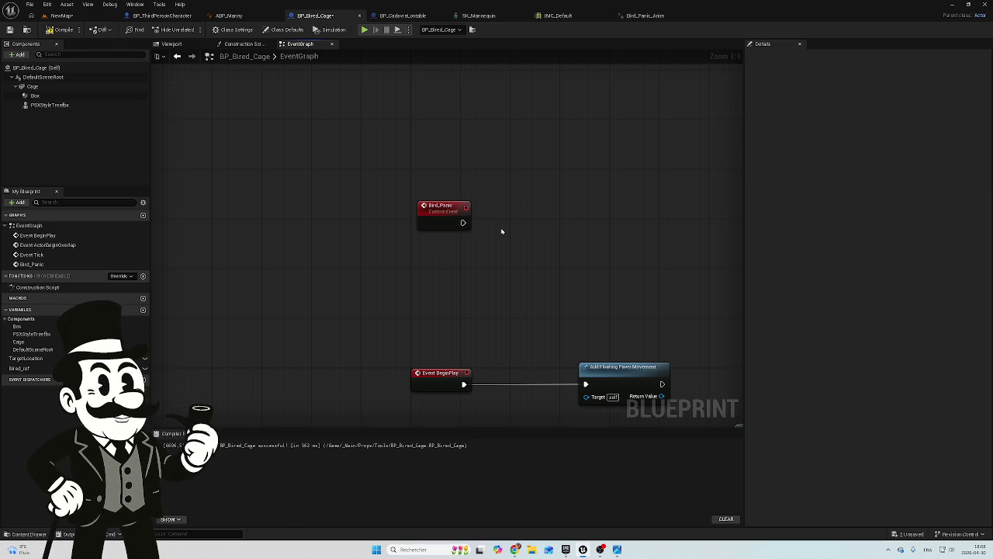
Rename the Bired_ref variable to Bird_ref and drop a Box component reference below Bird_Panic
{"action": "left_click", "coordinate": [19, 369]}
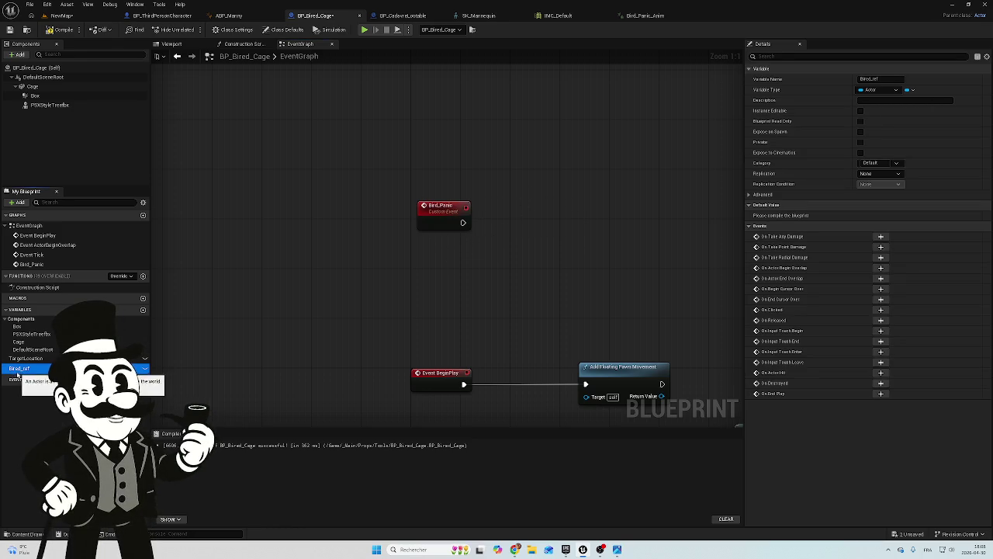
{"action": "left_click", "coordinate": [21, 369]}
{"action": "key", "text": "BackSpace"}
{"action": "key", "text": "Return"}
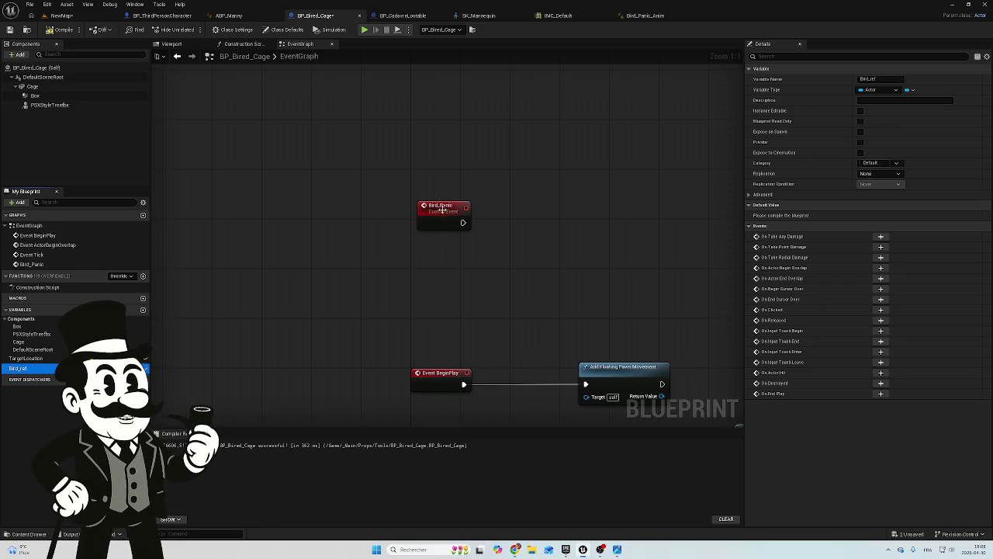
{"action": "left_click_drag", "start_coordinate": [444, 208], "coordinate": [438, 221]}
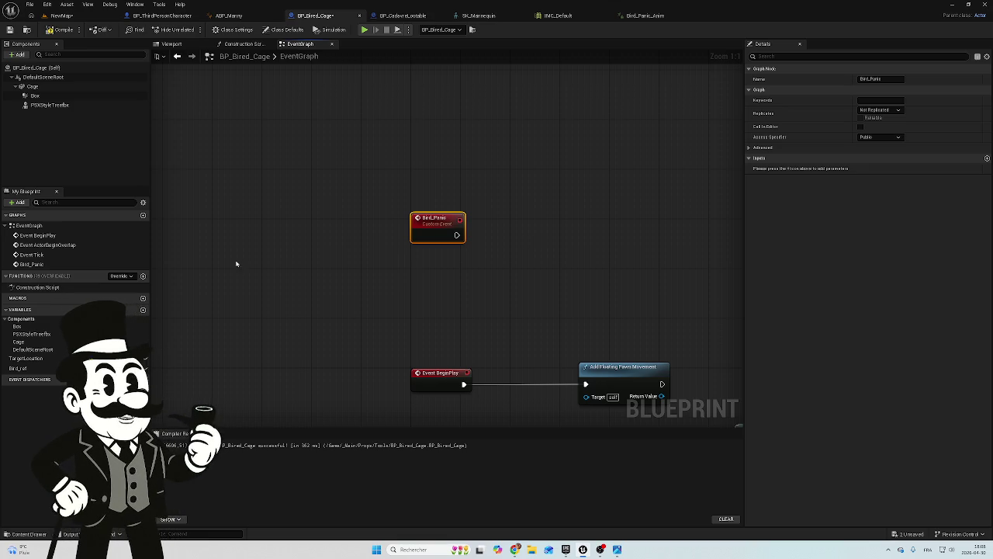
{"action": "mouse_move", "coordinate": [48, 96]}
{"action": "left_mouse_down"}
{"action": "mouse_move", "coordinate": [256, 156]}
{"action": "mouse_move", "coordinate": [535, 272]}
{"action": "mouse_move", "coordinate": [492, 279]}
{"action": "left_mouse_up"}
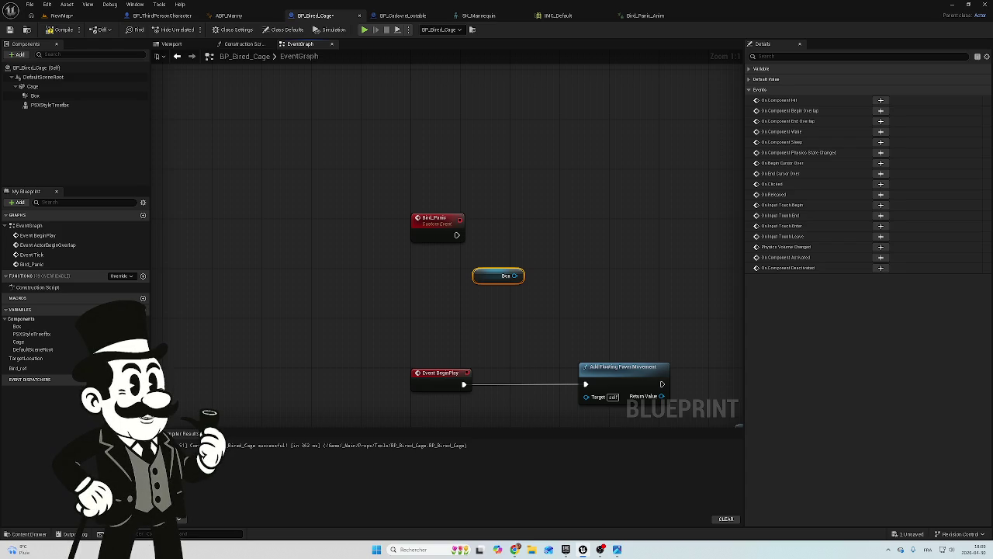
Search the Box pin's actions for 'getrandom', then dismiss the search
{"action": "left_click_drag", "start_coordinate": [515, 275], "coordinate": [579, 216]}
{"action": "type", "text": "ge"}
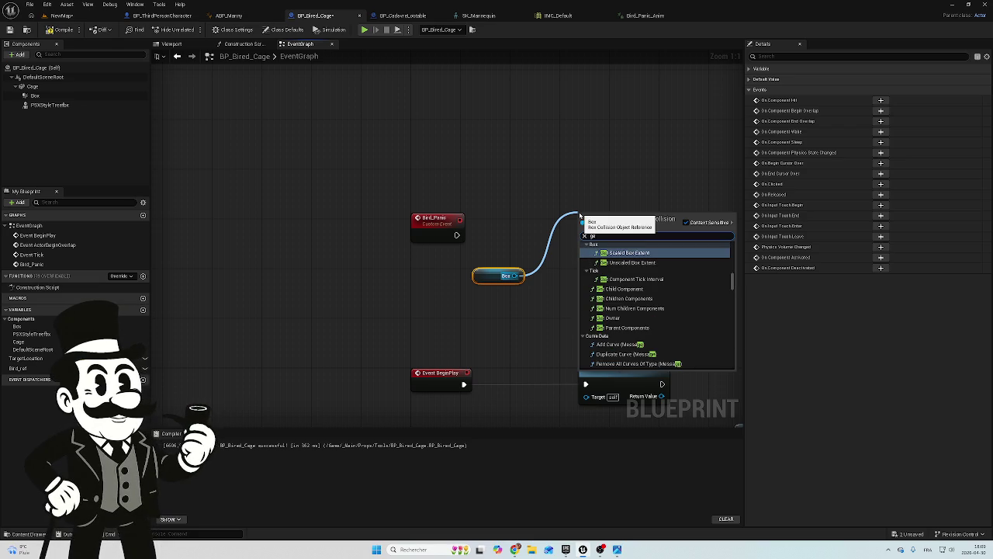
{"action": "type", "text": "tr"}
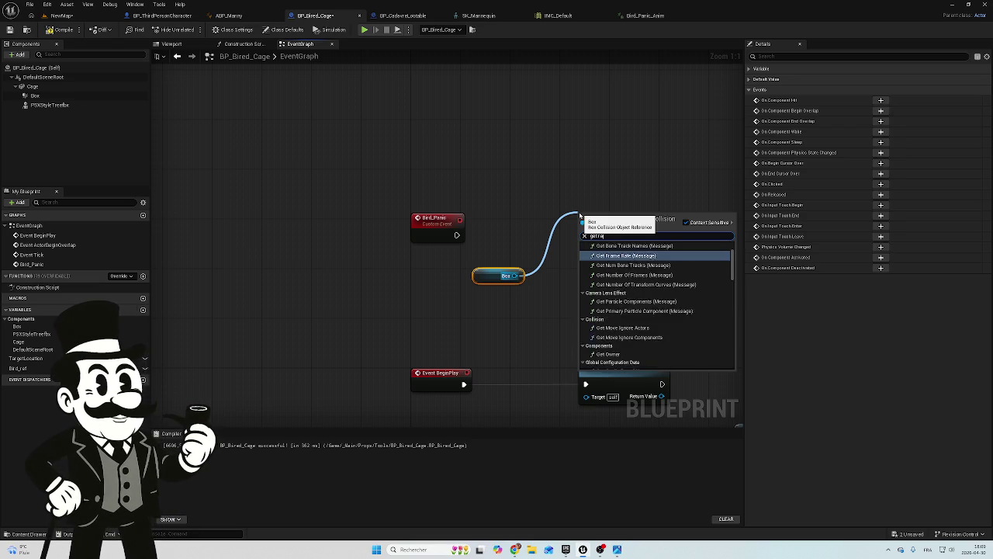
{"action": "type", "text": "and"}
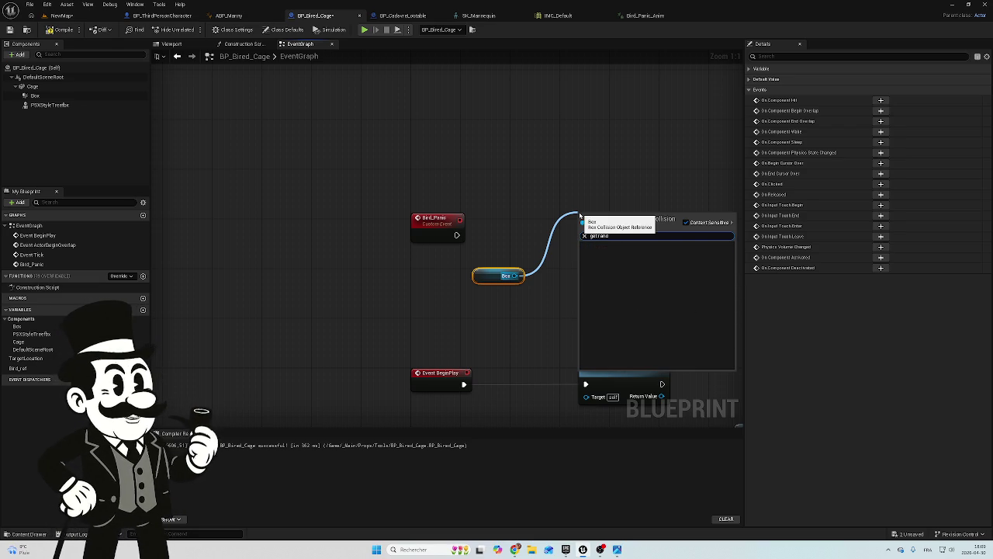
{"action": "type", "text": "om"}
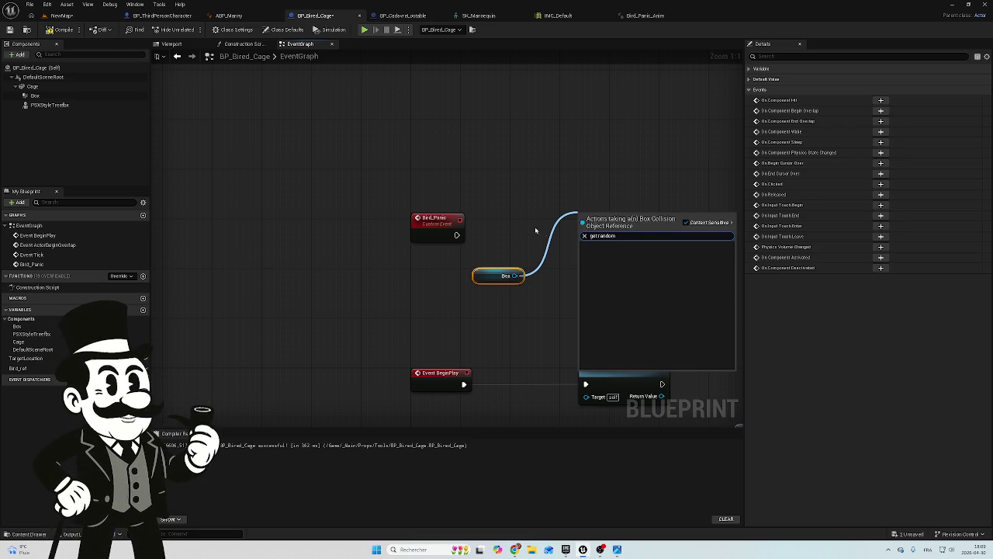
{"action": "key", "text": "BackSpace"}
{"action": "key", "text": "BackSpace"}
{"action": "key", "text": "BackSpace"}
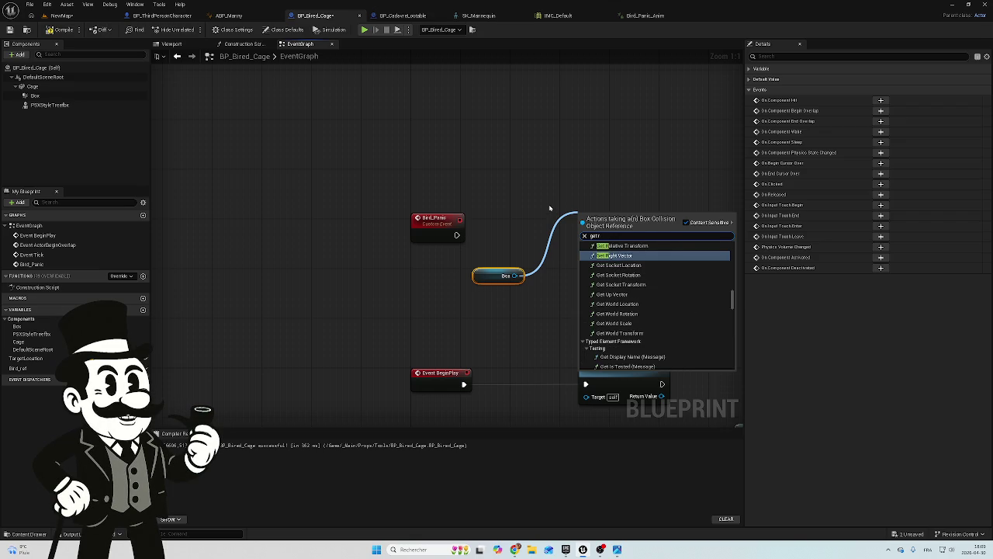
{"action": "key", "text": "BackSpace"}
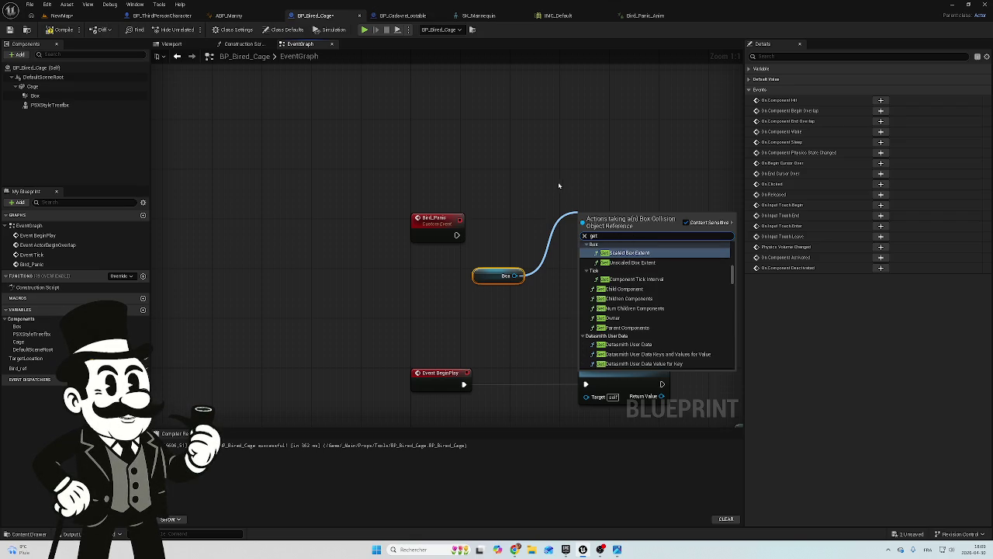
{"action": "key", "text": "Escape"}
Add Random Point In Bounding Box (Box) beside Bird_Panic and delete the leftover Box reference
{"action": "right_click", "coordinate": [565, 188]}
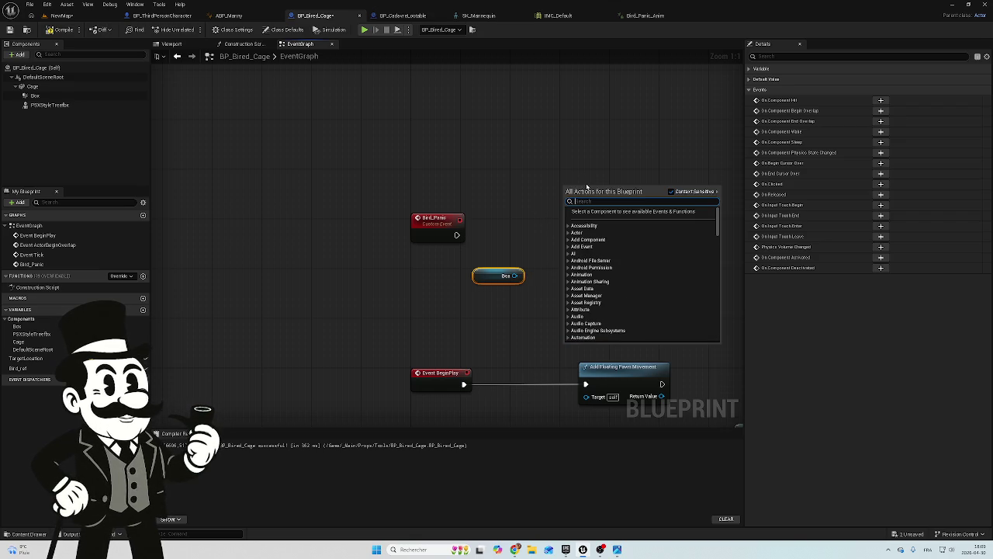
{"action": "type", "text": "ran"}
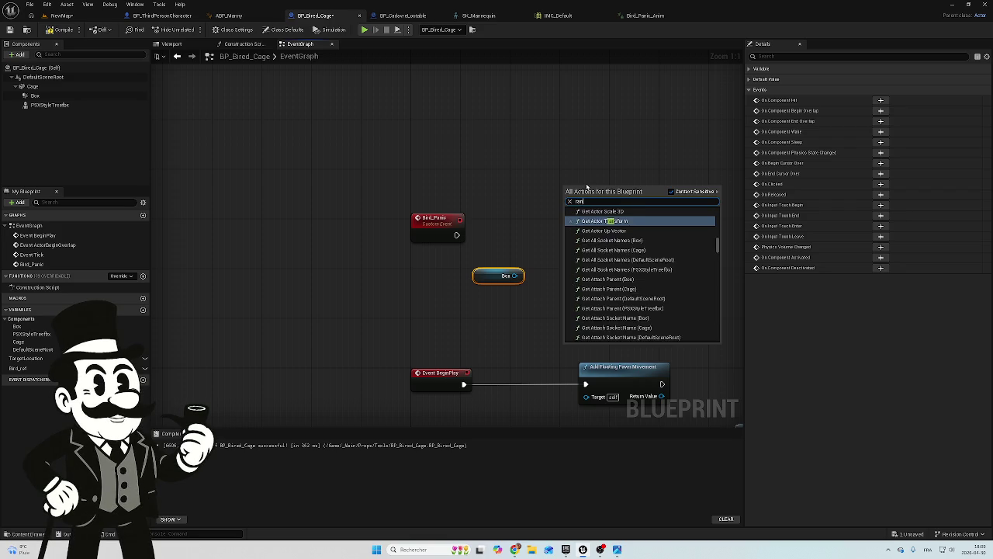
{"action": "type", "text": "dom"}
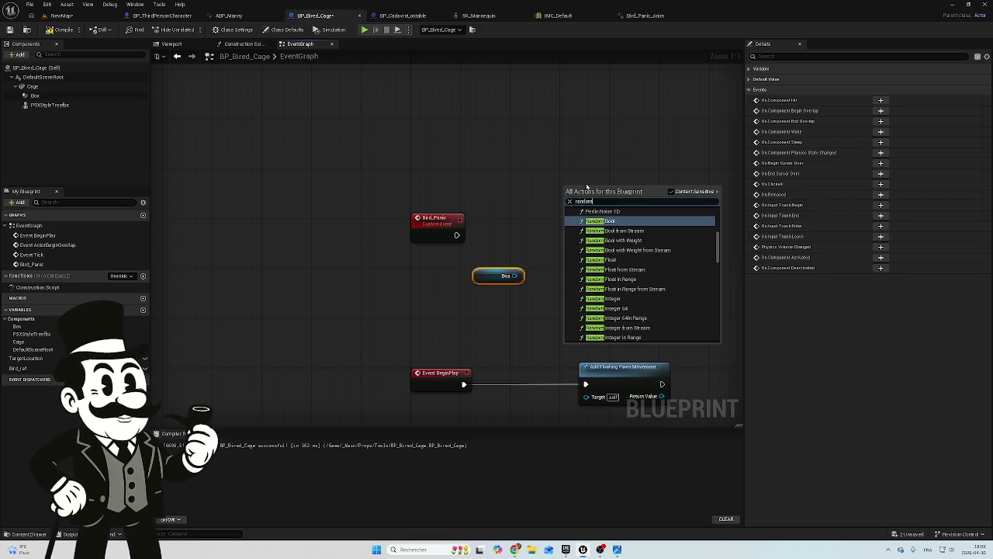
{"action": "type", "text": " point"}
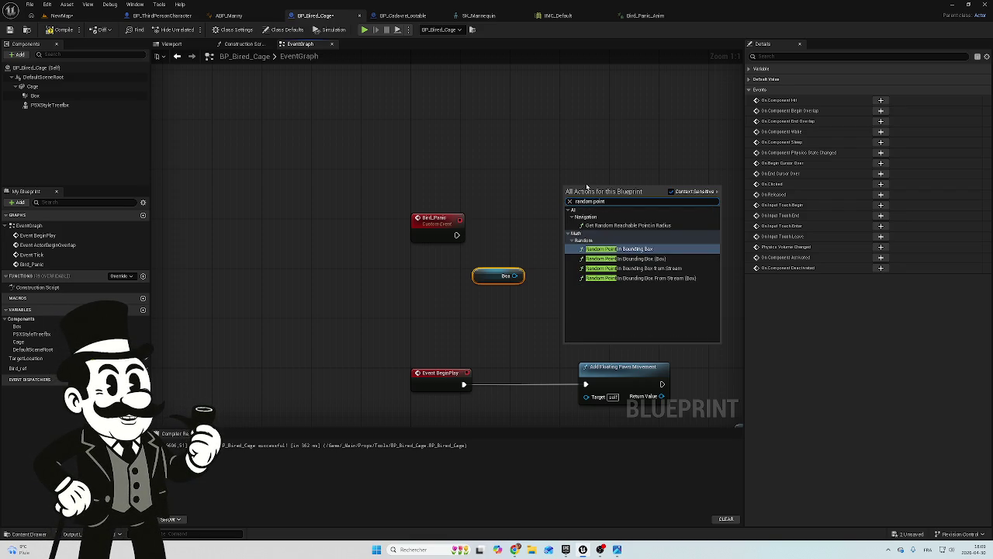
{"action": "left_click", "coordinate": [653, 258]}
{"action": "left_click_drag", "start_coordinate": [566, 248], "coordinate": [470, 301]}
{"action": "key", "text": "Delete"}
{"action": "mouse_move", "coordinate": [610, 189]}
{"action": "left_mouse_down"}
{"action": "mouse_move", "coordinate": [583, 205]}
{"action": "mouse_move", "coordinate": [581, 224]}
{"action": "left_mouse_up"}
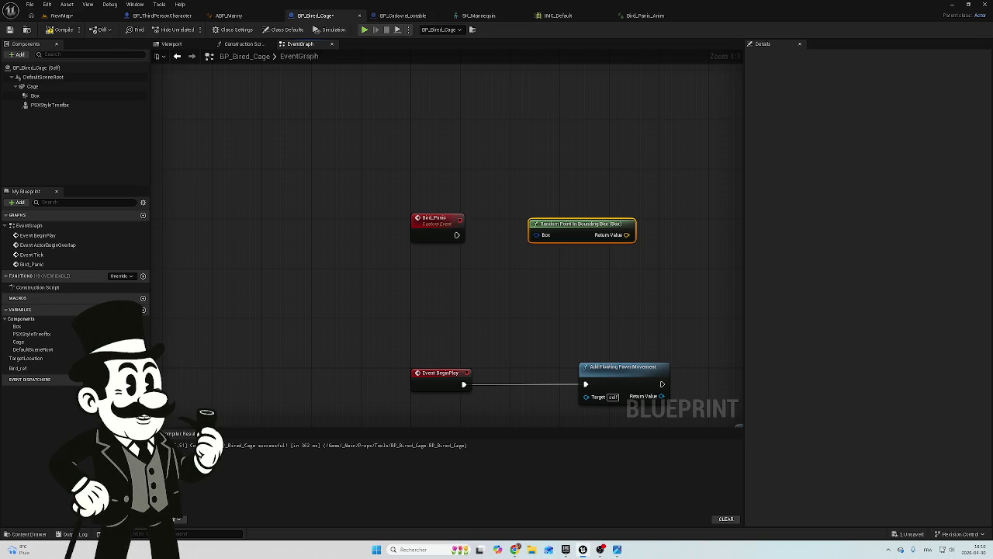
Add an AI MoveTo node above Random Point and line Bird_Panic up beside it
{"action": "right_click", "coordinate": [543, 161]}
{"action": "type", "text": "ai"}
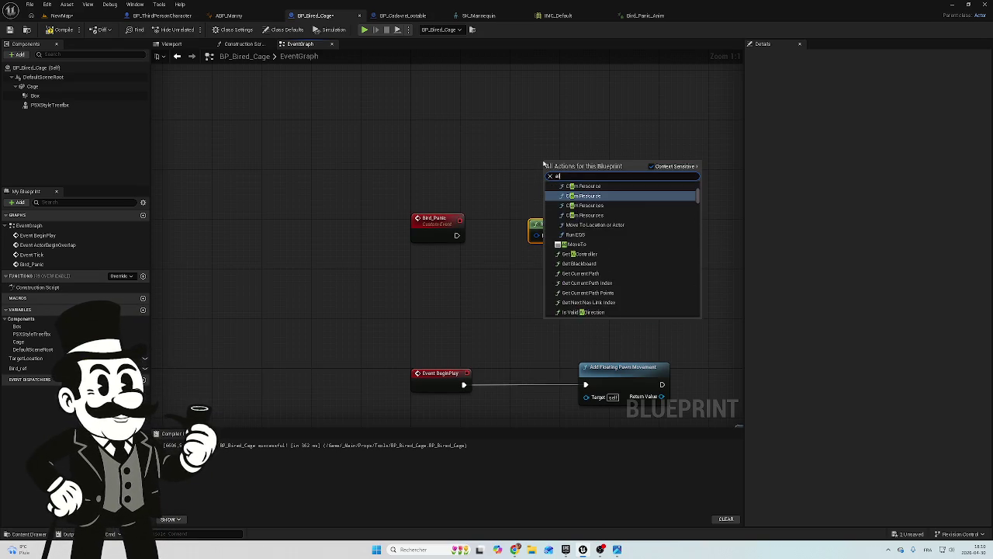
{"action": "type", "text": " move"}
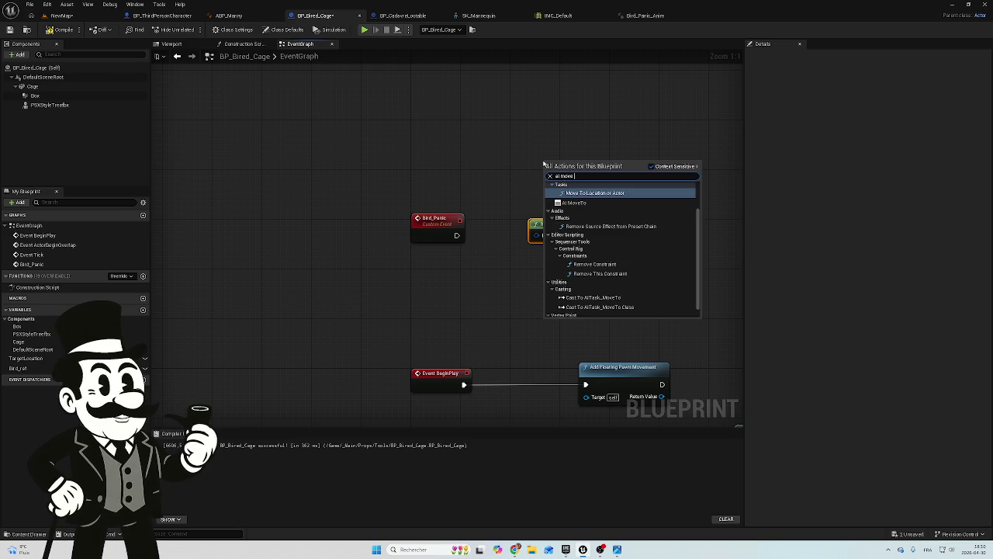
{"action": "left_click", "coordinate": [589, 204]}
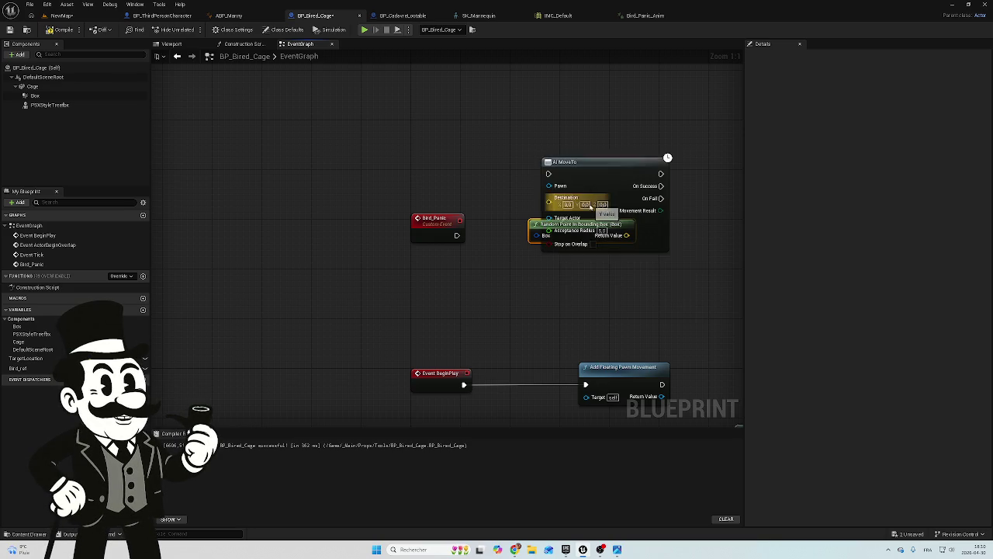
{"action": "left_click_drag", "start_coordinate": [594, 176], "coordinate": [573, 127]}
{"action": "left_click_drag", "start_coordinate": [602, 84], "coordinate": [571, 245]}
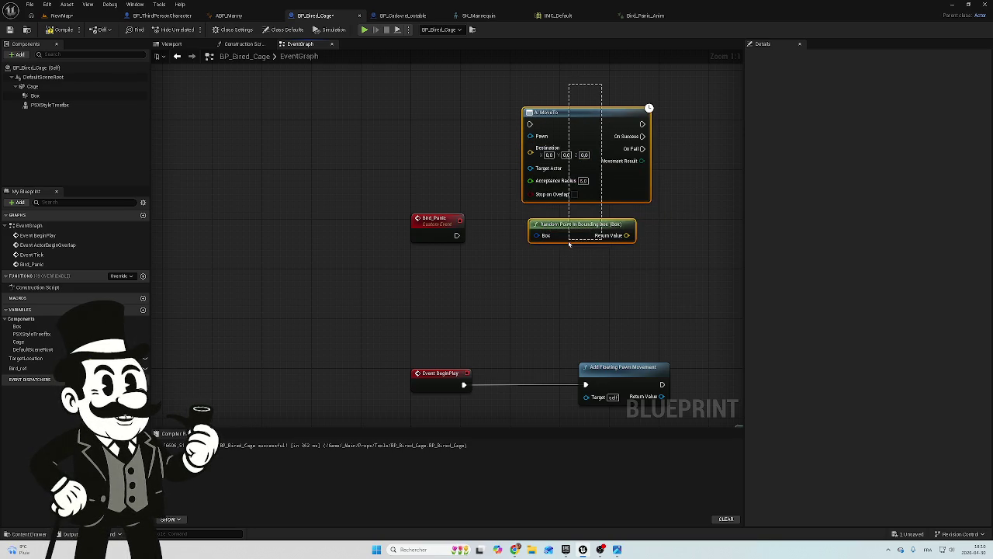
{"action": "scroll", "coordinate": [548, 271], "scroll_direction": "down", "scroll_amount": 2}
{"action": "mouse_move", "coordinate": [411, 247]}
{"action": "left_mouse_down"}
{"action": "mouse_move", "coordinate": [417, 156]}
{"action": "mouse_move", "coordinate": [404, 151]}
{"action": "left_mouse_up"}
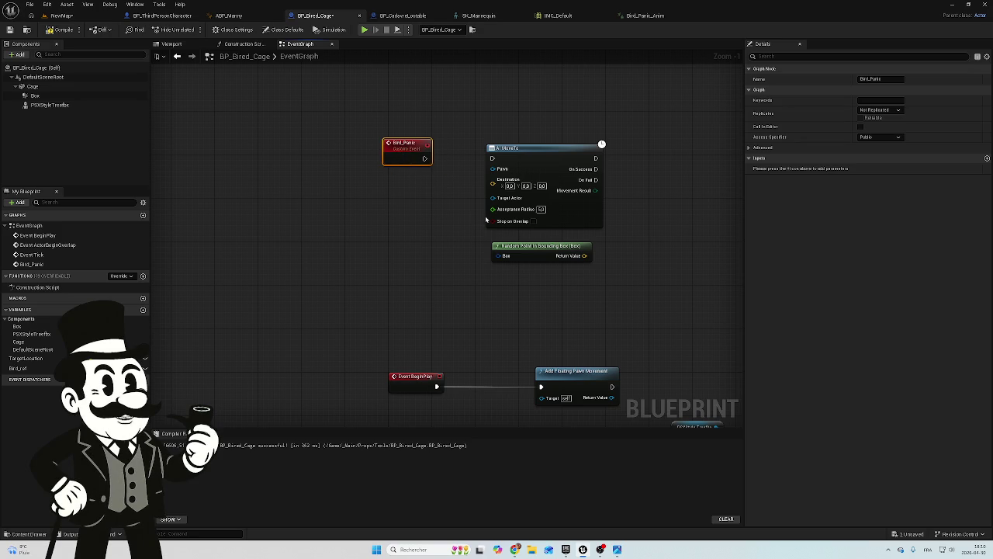
Add a PSXStyle Treefox component reference and try linking it to AI MoveTo's inputs
{"action": "mouse_move", "coordinate": [50, 104]}
{"action": "left_mouse_down"}
{"action": "mouse_move", "coordinate": [513, 123]}
{"action": "mouse_move", "coordinate": [498, 165]}
{"action": "mouse_move", "coordinate": [510, 244]}
{"action": "mouse_move", "coordinate": [517, 233]}
{"action": "mouse_move", "coordinate": [505, 272]}
{"action": "mouse_move", "coordinate": [306, 256]}
{"action": "mouse_move", "coordinate": [338, 264]}
{"action": "left_mouse_up"}
{"action": "mouse_move", "coordinate": [532, 236]}
{"action": "left_mouse_down"}
{"action": "mouse_move", "coordinate": [466, 221]}
{"action": "mouse_move", "coordinate": [494, 172]}
{"action": "left_mouse_up"}
{"action": "left_click", "coordinate": [463, 242]}
{"action": "mouse_move", "coordinate": [532, 236]}
{"action": "left_mouse_down"}
{"action": "mouse_move", "coordinate": [470, 195]}
{"action": "mouse_move", "coordinate": [492, 199]}
{"action": "left_mouse_up"}
{"action": "left_click", "coordinate": [476, 262]}
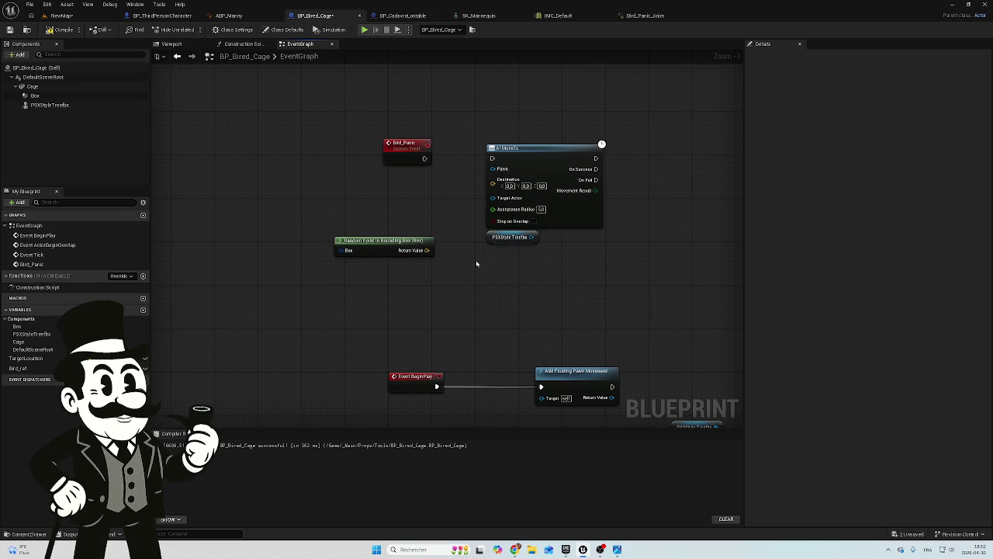
Place a Get Bird_ref node below the lowered PSXStyle Treefox reference, leaving it unconnected
{"action": "left_click", "coordinate": [504, 238]}
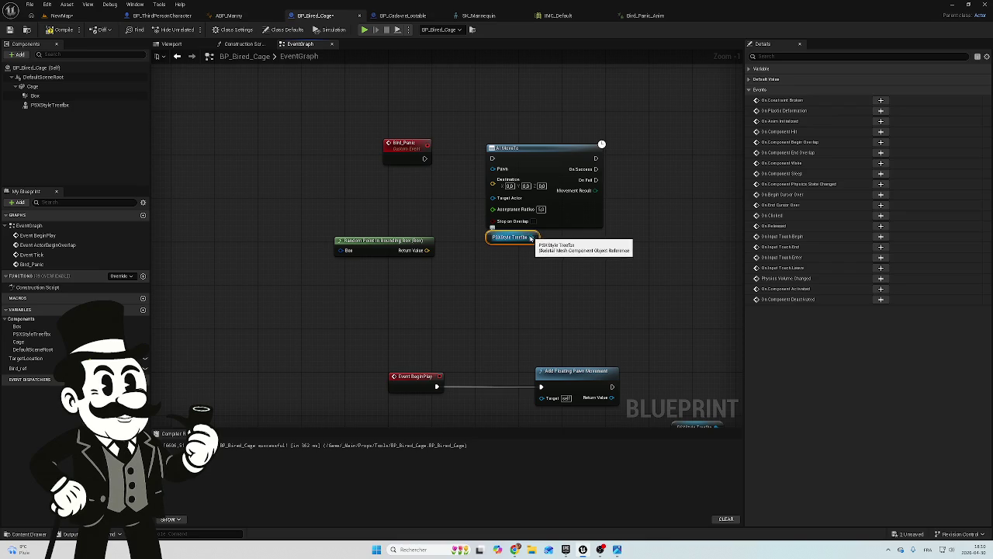
{"action": "left_click_drag", "start_coordinate": [536, 234], "coordinate": [530, 250]}
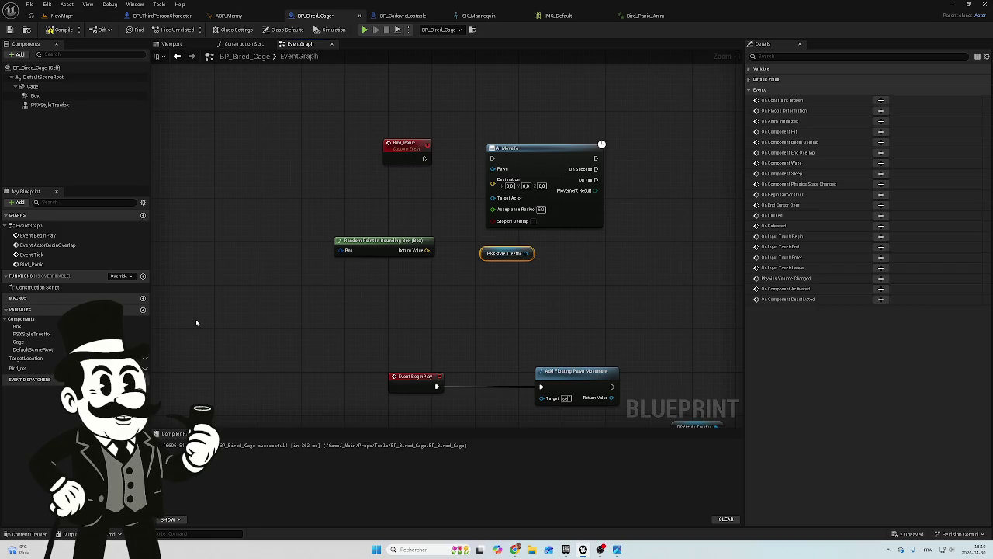
{"action": "mouse_move", "coordinate": [17, 368]}
{"action": "left_mouse_down"}
{"action": "mouse_move", "coordinate": [443, 306]}
{"action": "mouse_move", "coordinate": [494, 285]}
{"action": "left_mouse_up"}
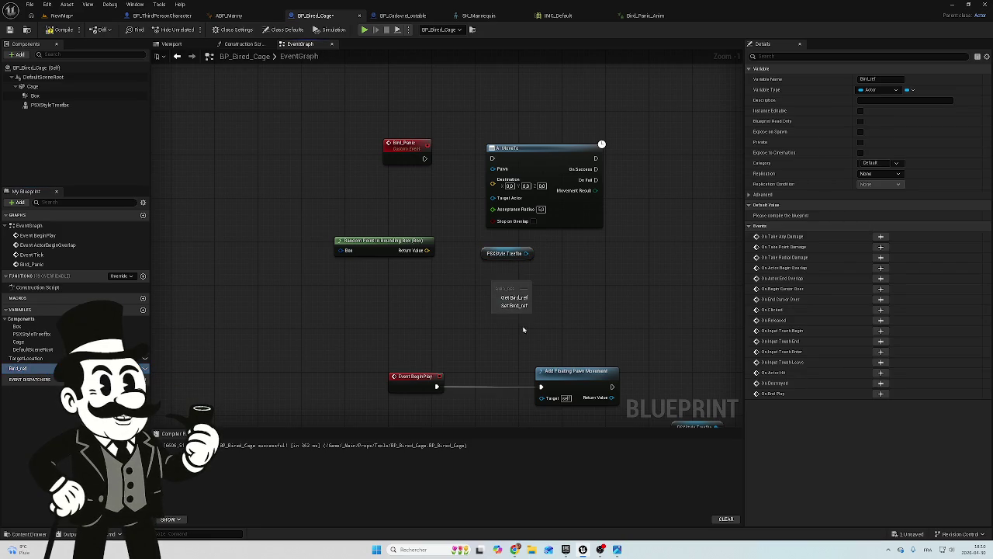
{"action": "left_click", "coordinate": [510, 298]}
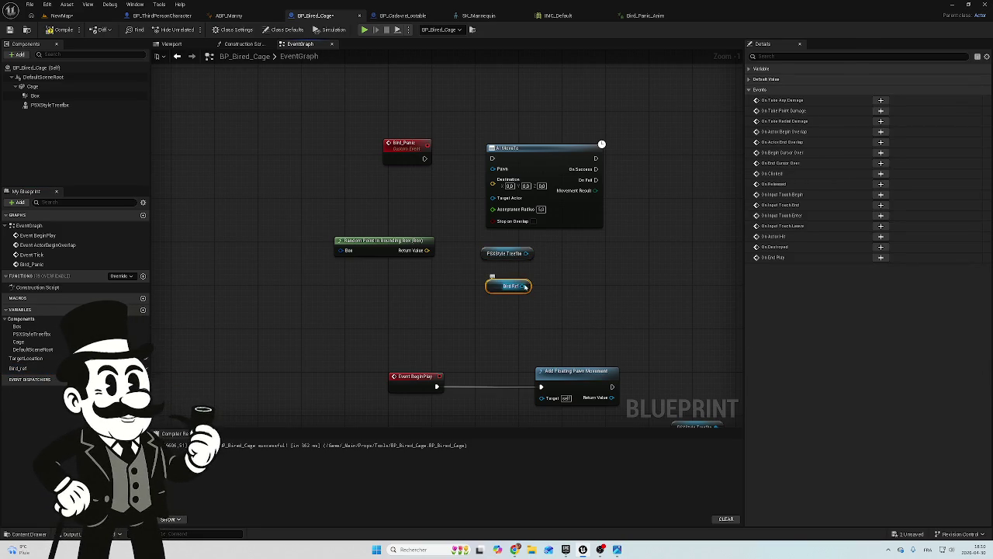
{"action": "mouse_move", "coordinate": [526, 285]}
{"action": "left_mouse_down"}
{"action": "mouse_move", "coordinate": [657, 240]}
{"action": "mouse_move", "coordinate": [647, 242]}
{"action": "left_mouse_up"}
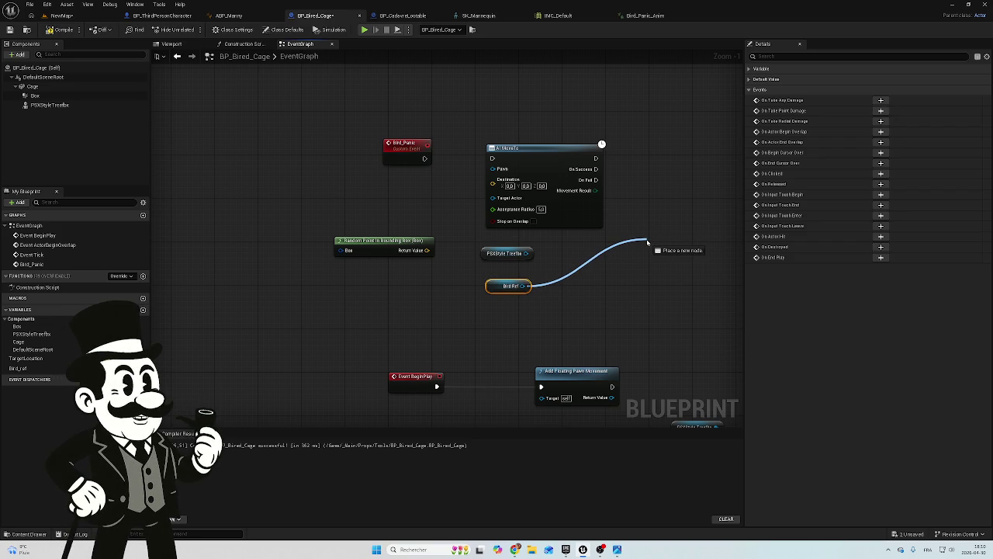
{"action": "mouse_move", "coordinate": [648, 242]}
{"action": "left_mouse_down"}
{"action": "mouse_move", "coordinate": [528, 251]}
{"action": "mouse_move", "coordinate": [492, 180]}
{"action": "mouse_move", "coordinate": [483, 186]}
{"action": "mouse_move", "coordinate": [494, 173]}
{"action": "left_mouse_up"}
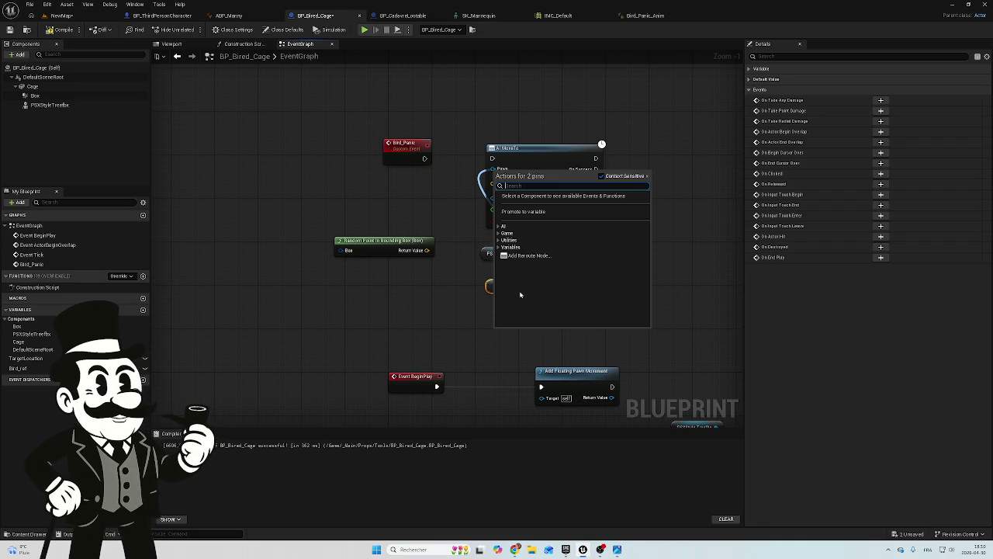
{"action": "left_click", "coordinate": [448, 298]}
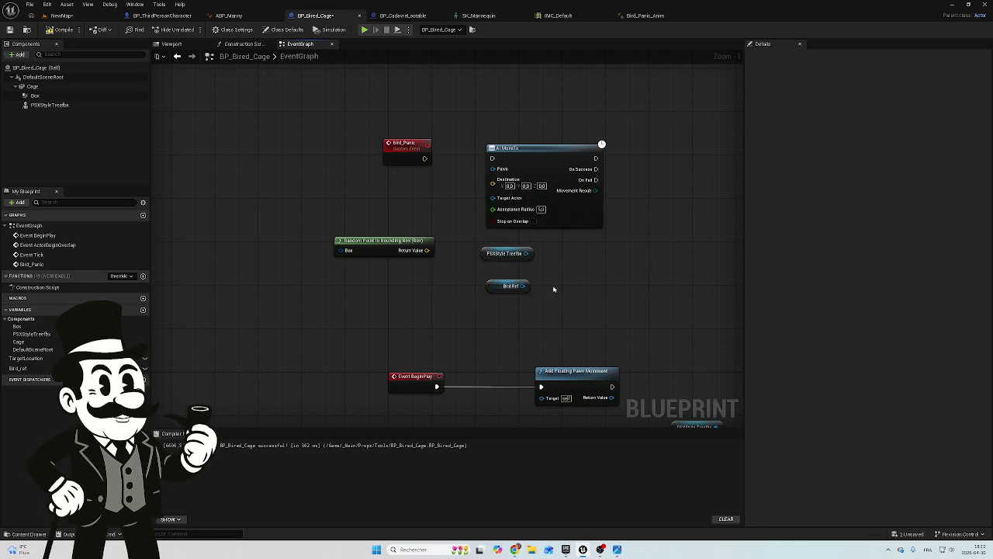